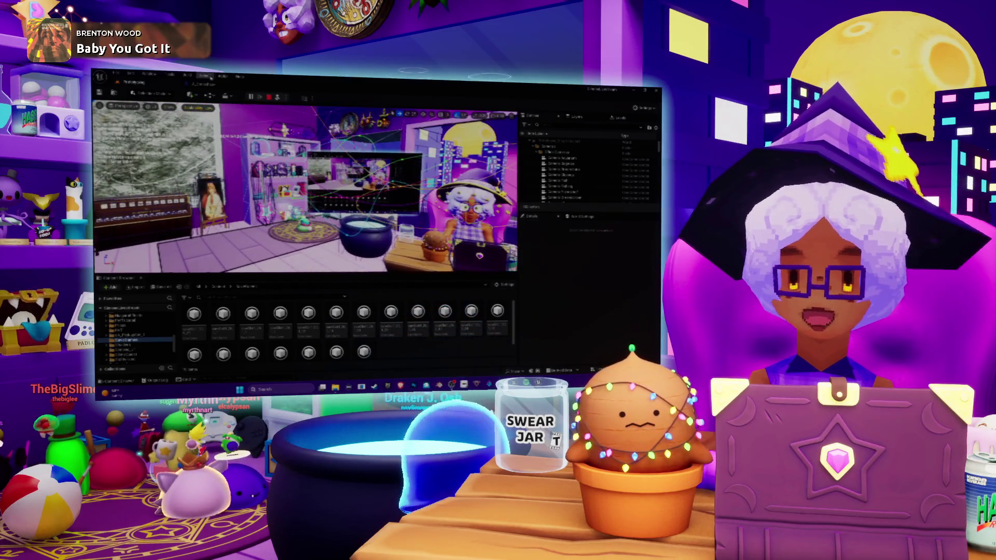
- Switch to the simulating Blueprint's event graph and frame its nodes
{"action": "key", "text": "alt+Tab"}
{"action": "left_click_drag", "start_coordinate": [294, 227], "coordinate": [346, 211]}
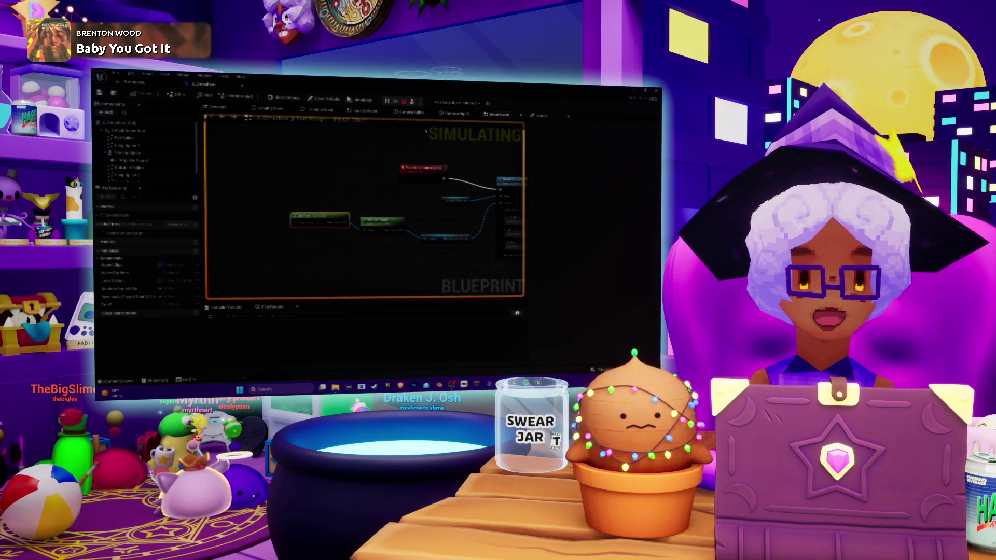
- Stop simulating, pan across the event graph's nodes, then go back to the level editor
{"action": "key", "text": "Escape"}
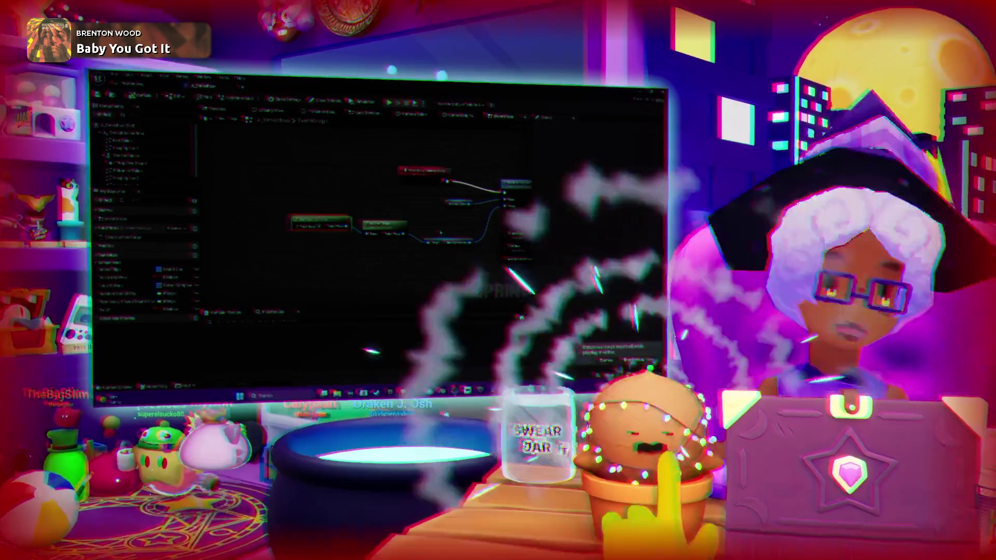
{"action": "left_click_drag", "start_coordinate": [440, 213], "coordinate": [342, 210]}
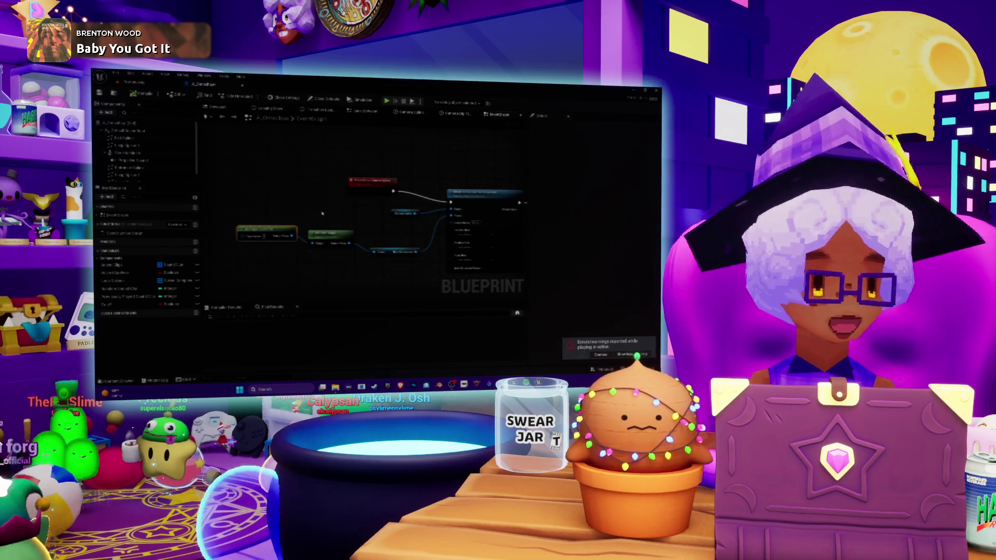
{"action": "left_click_drag", "start_coordinate": [310, 222], "coordinate": [309, 232]}
{"action": "mouse_move", "coordinate": [364, 149]}
{"action": "left_mouse_down"}
{"action": "mouse_move", "coordinate": [342, 173]}
{"action": "mouse_move", "coordinate": [333, 153]}
{"action": "left_mouse_up"}
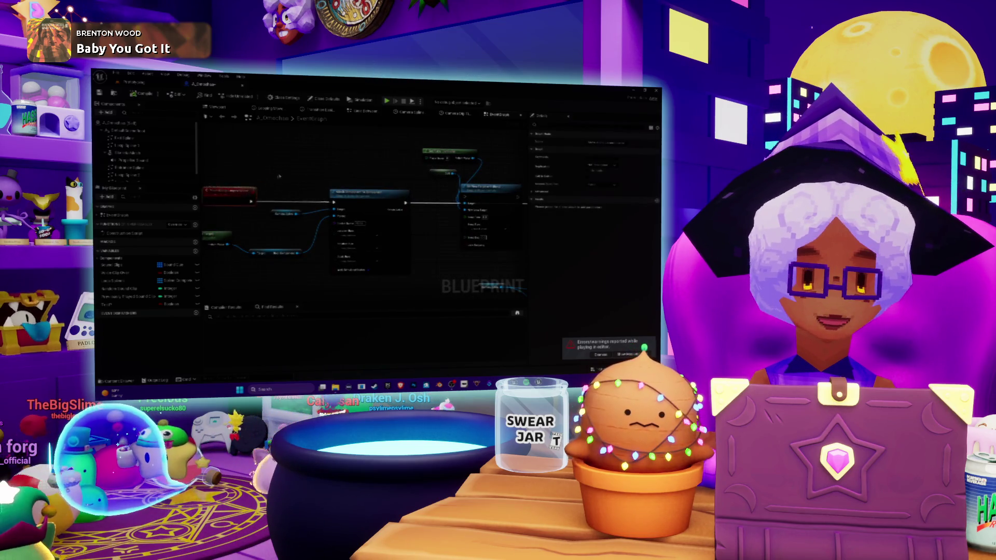
{"action": "left_click_drag", "start_coordinate": [279, 177], "coordinate": [377, 172]}
{"action": "left_click_drag", "start_coordinate": [390, 248], "coordinate": [265, 249]}
{"action": "scroll", "coordinate": [265, 248], "scroll_direction": "down", "scroll_amount": 2}
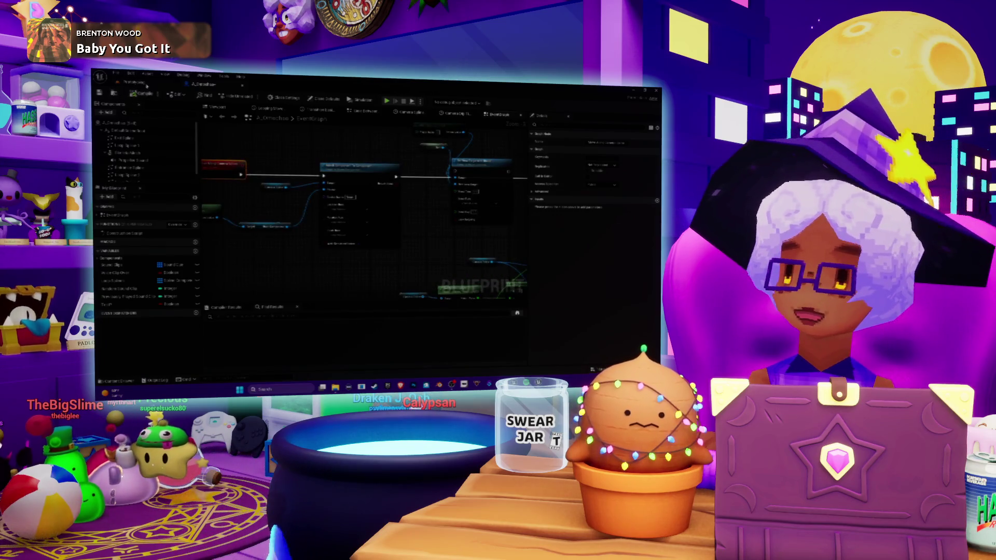
{"action": "key", "text": "ctrl+Tab"}
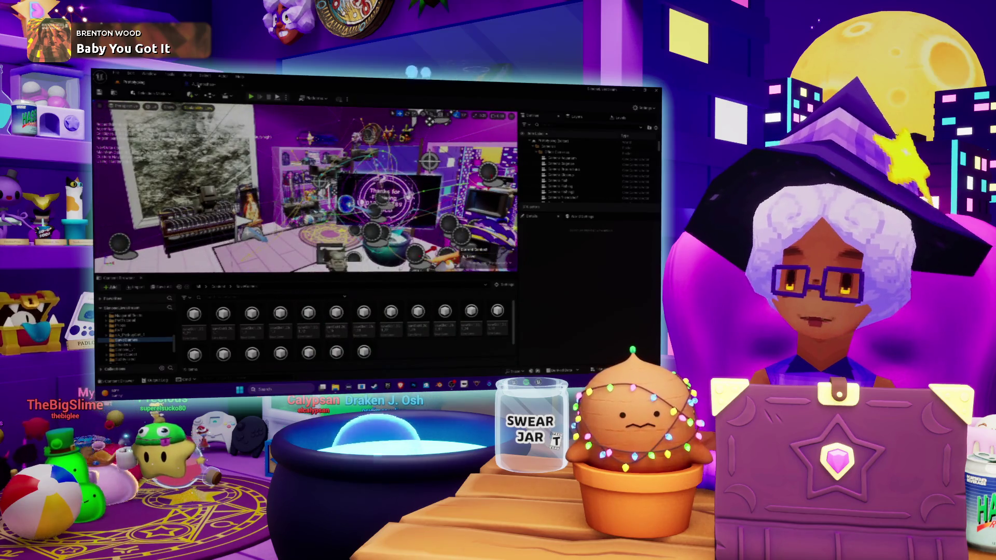
- Bring up the A_Dmachine Blueprint's EventGraph tab
{"action": "key", "text": "ctrl+Tab"}
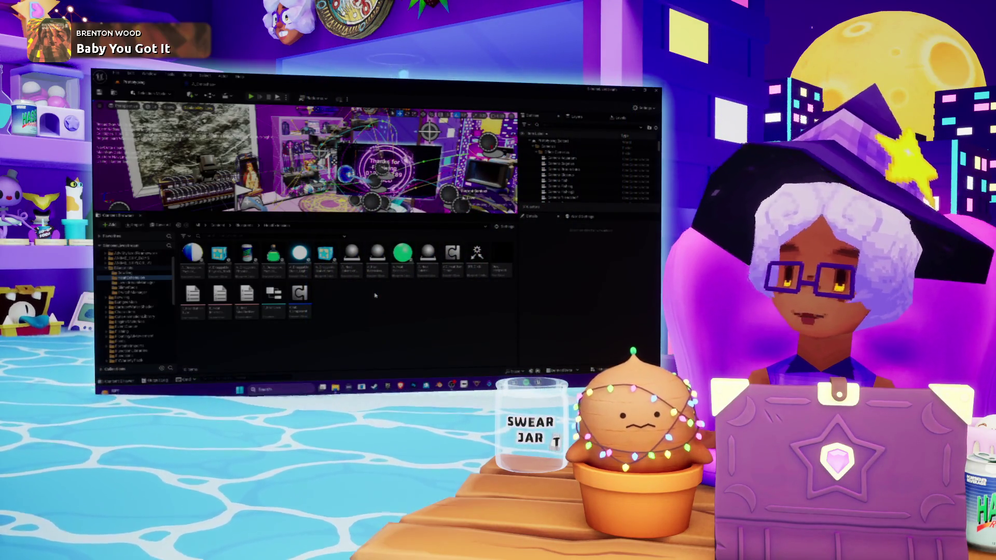
- Select and open the A_Pickle Blueprint asset from the Content Browser
{"action": "left_click", "coordinate": [429, 260]}
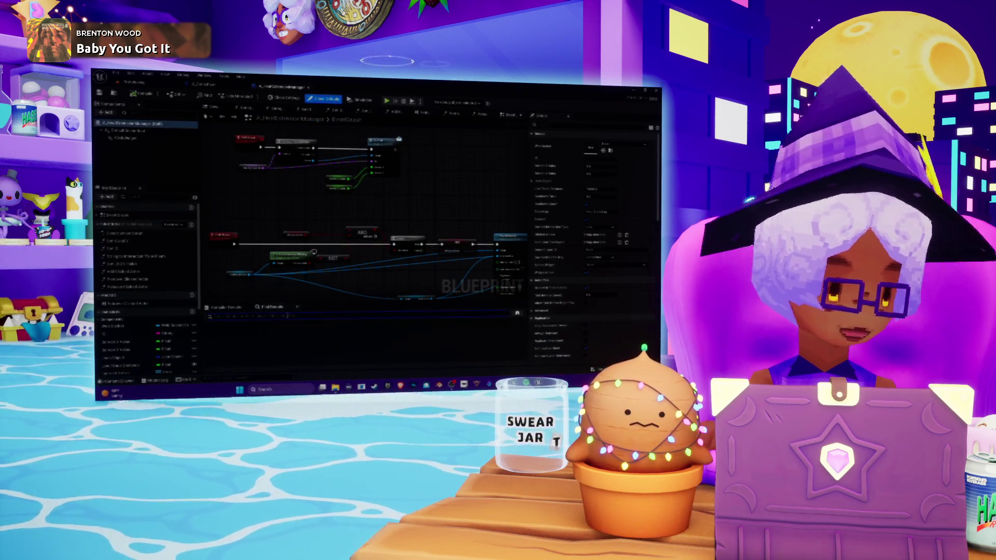
{"action": "scroll", "coordinate": [450, 183], "scroll_direction": "down", "scroll_amount": 5}
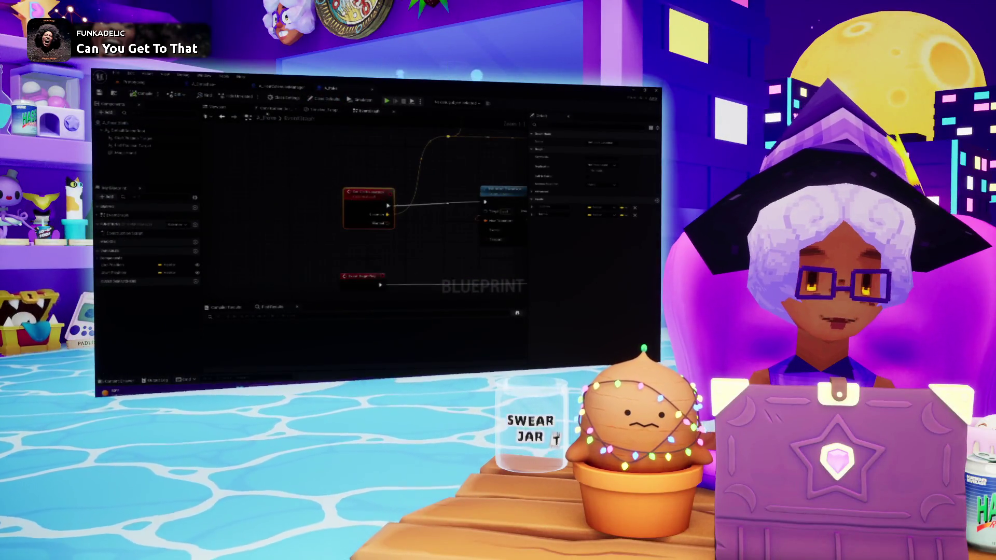
- Frame the yellow A_Pickle mesh in the Viewport preview before returning to the graph
{"action": "left_click", "coordinate": [220, 107]}
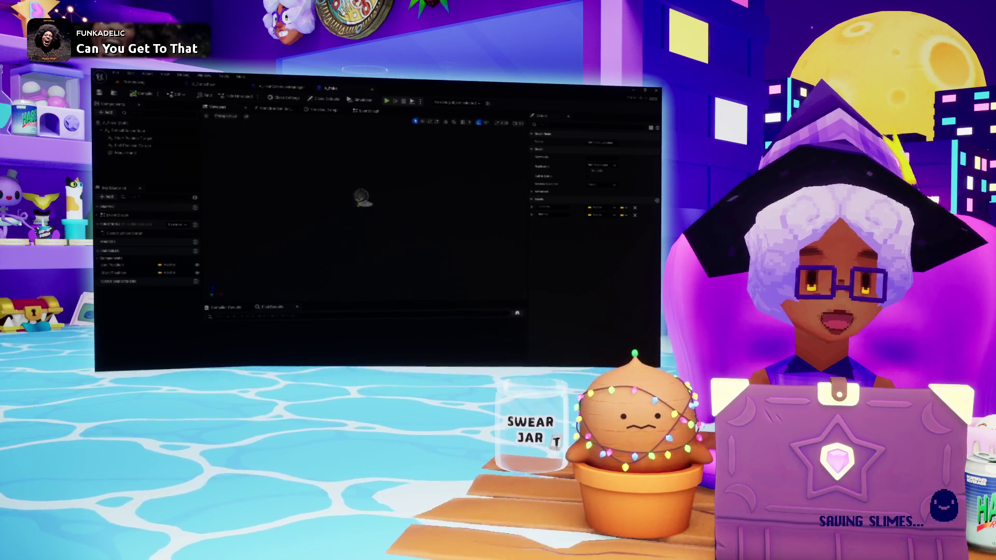
{"action": "key", "text": "f"}
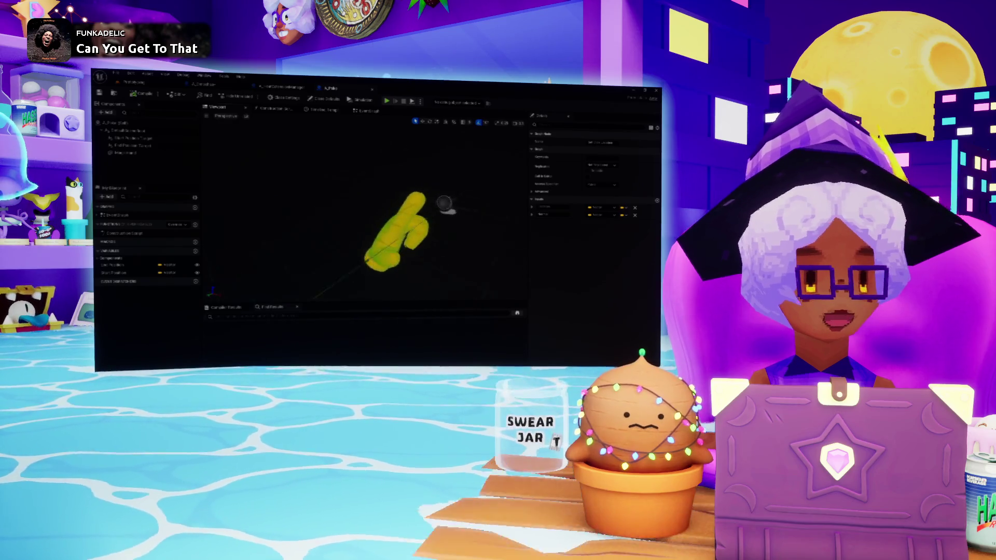
{"action": "left_click", "coordinate": [366, 111]}
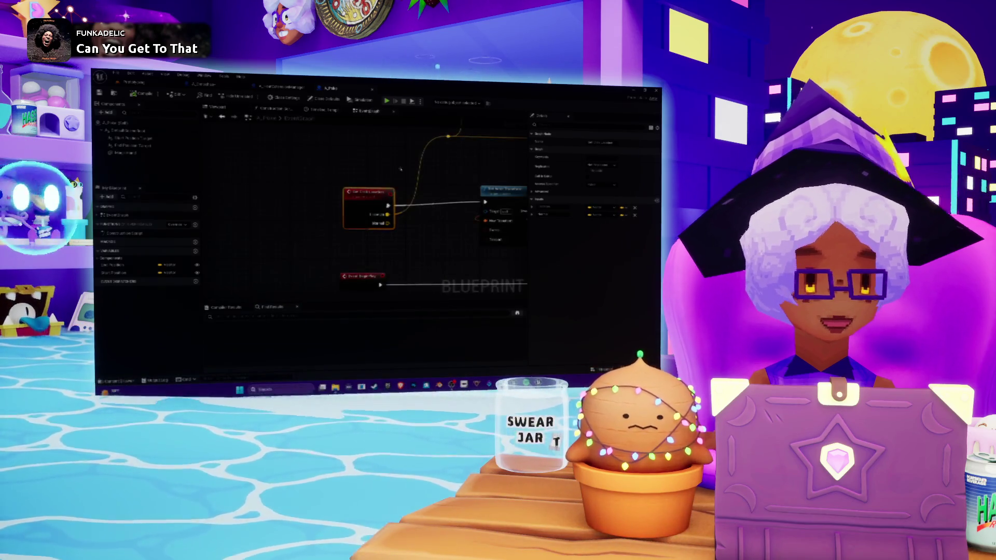
- Pan and zoom across the A_Pickle event graph's two event chains
{"action": "scroll", "coordinate": [357, 199], "scroll_direction": "down", "scroll_amount": 2}
{"action": "scroll", "coordinate": [357, 198], "scroll_direction": "up", "scroll_amount": 2}
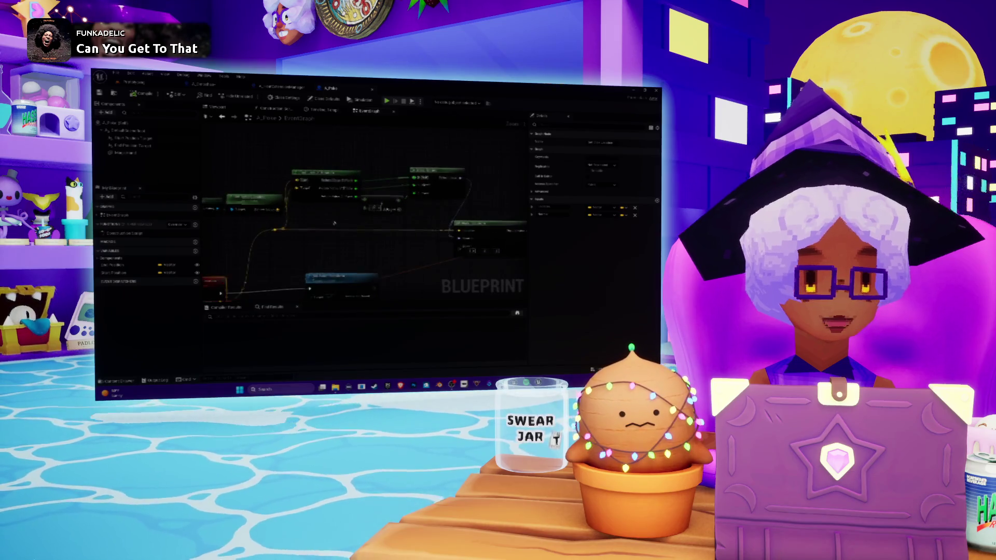
{"action": "left_click_drag", "start_coordinate": [284, 164], "coordinate": [285, 187]}
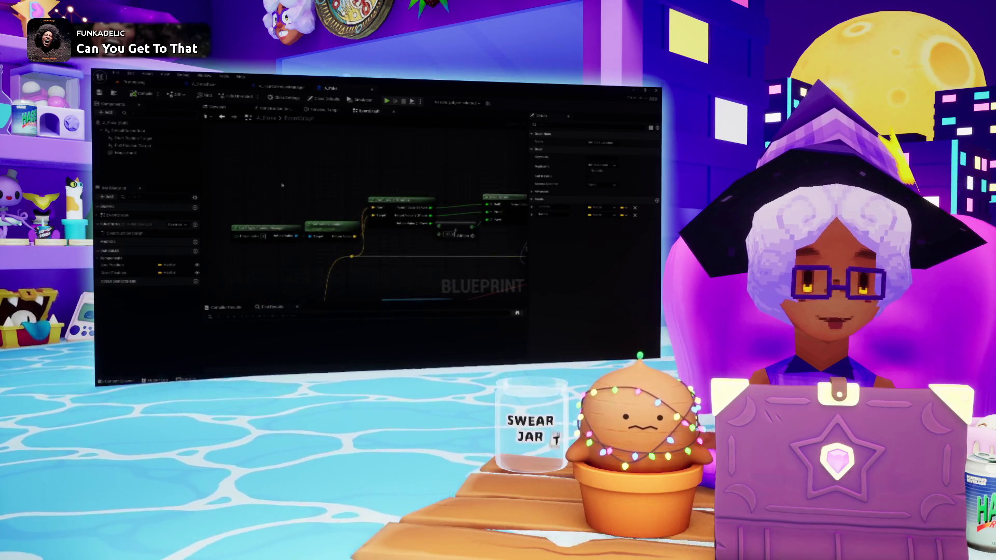
{"action": "scroll", "coordinate": [454, 247], "scroll_direction": "down", "scroll_amount": 2}
{"action": "left_click_drag", "start_coordinate": [454, 247], "coordinate": [448, 189]}
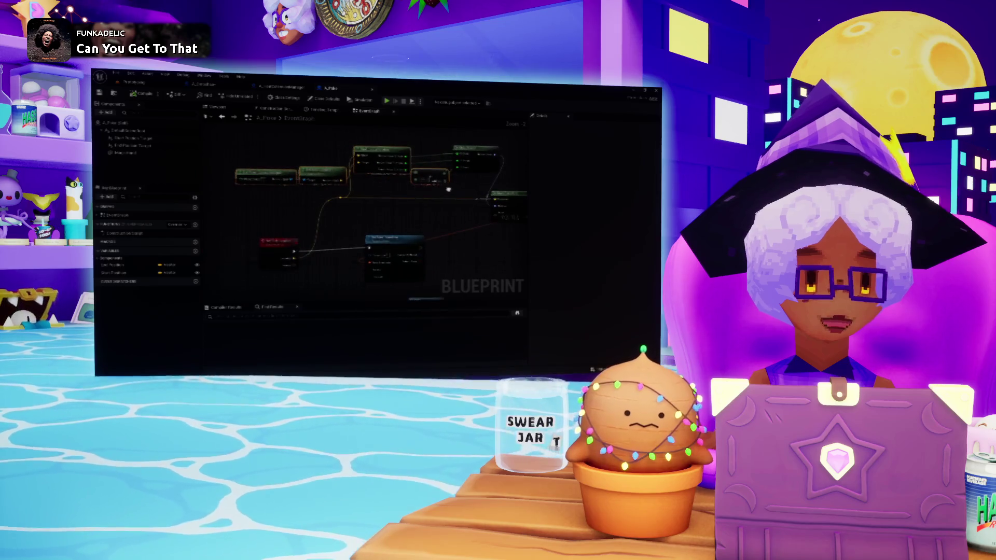
{"action": "scroll", "coordinate": [343, 212], "scroll_direction": "up", "scroll_amount": 2}
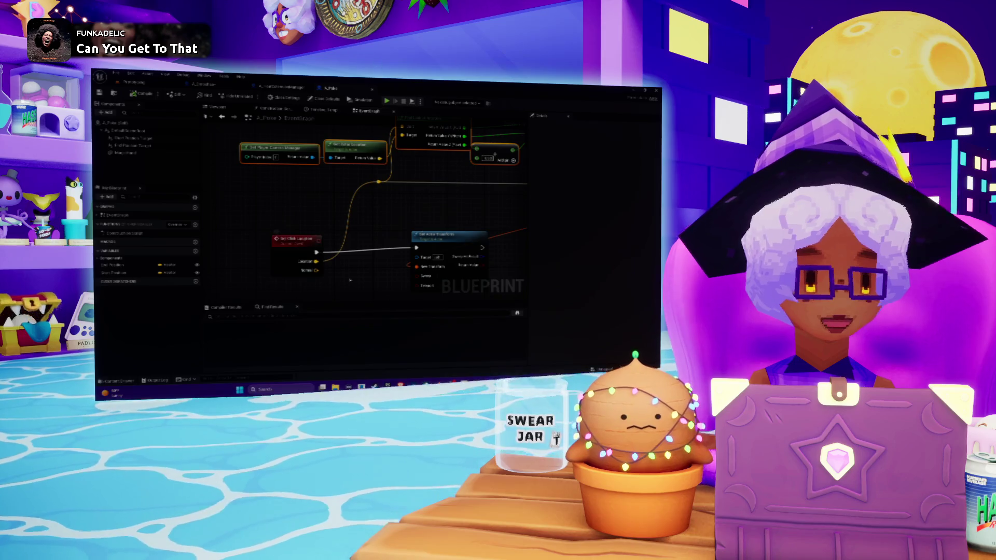
{"action": "scroll", "coordinate": [367, 214], "scroll_direction": "down", "scroll_amount": 3}
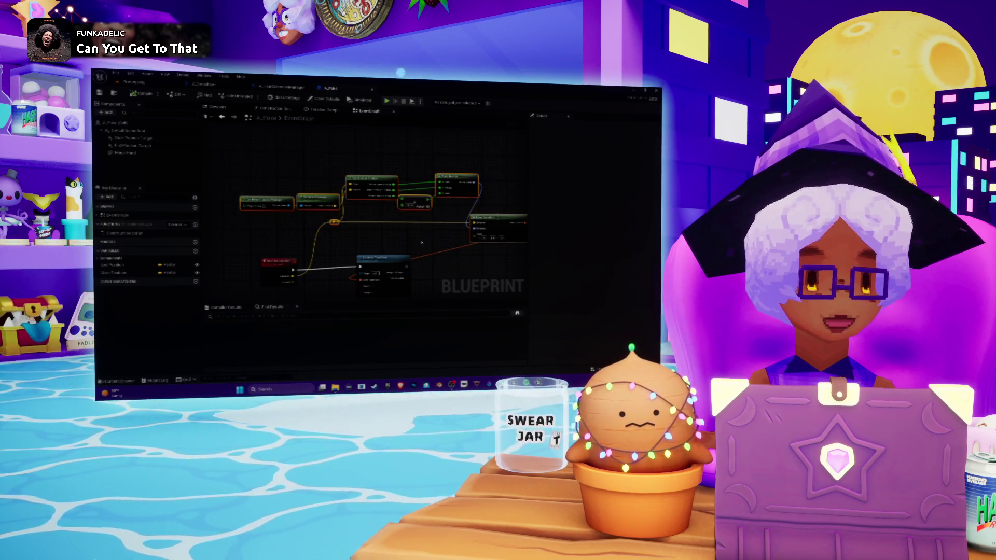
{"action": "left_click_drag", "start_coordinate": [422, 242], "coordinate": [398, 210]}
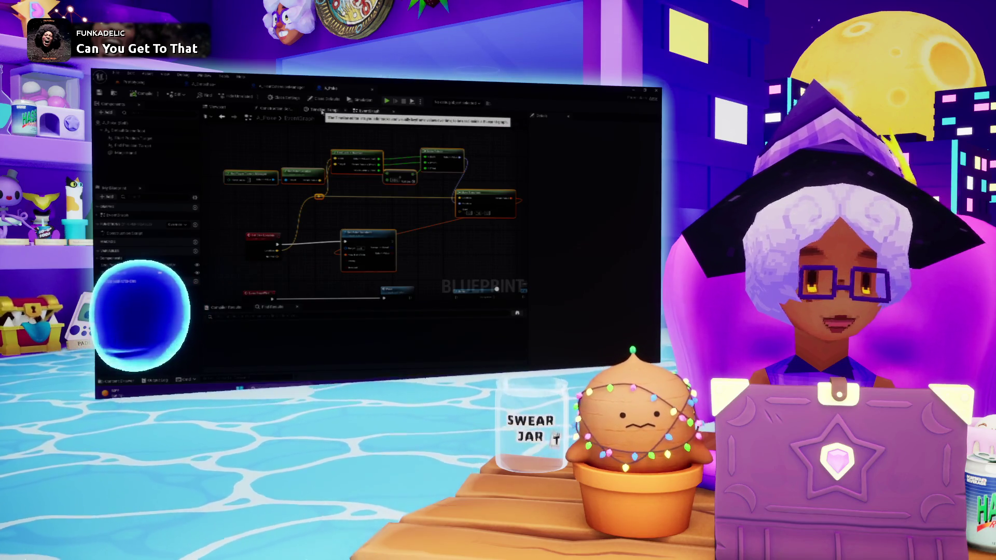
- Glance at the heat extension manager graph, then inspect Attach Component's Location Rule choices
{"action": "left_click", "coordinate": [280, 88]}
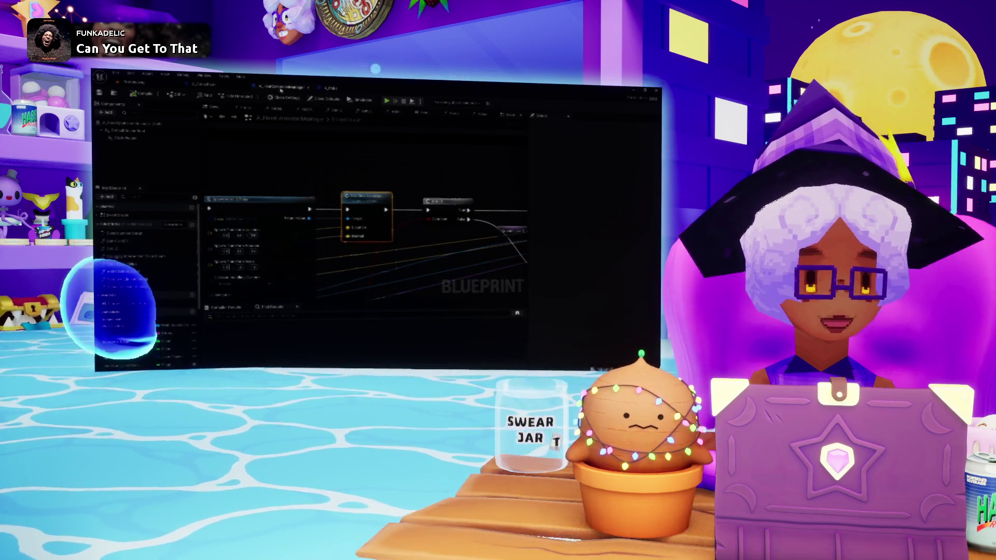
{"action": "left_click_drag", "start_coordinate": [242, 186], "coordinate": [388, 142]}
{"action": "left_click", "coordinate": [204, 84]}
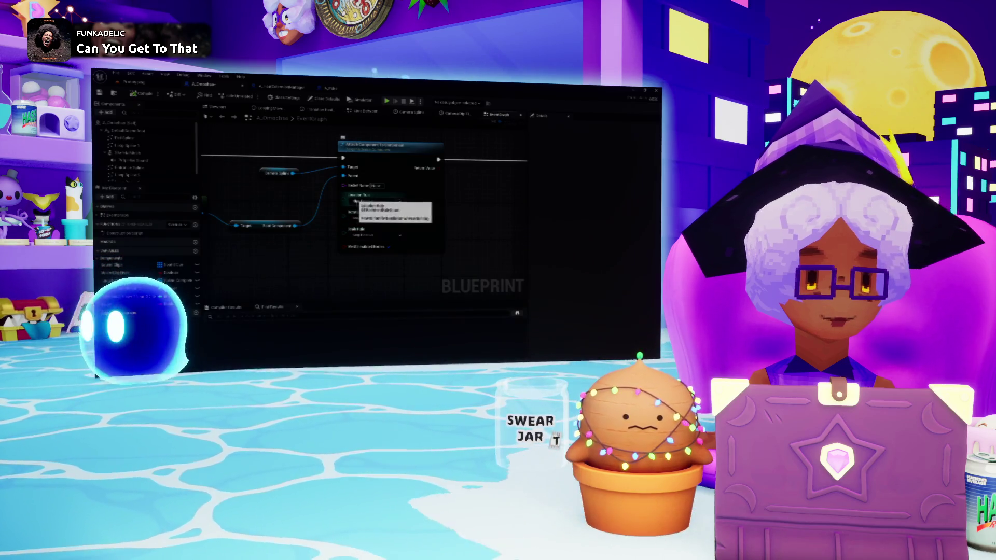
{"action": "left_click", "coordinate": [369, 201]}
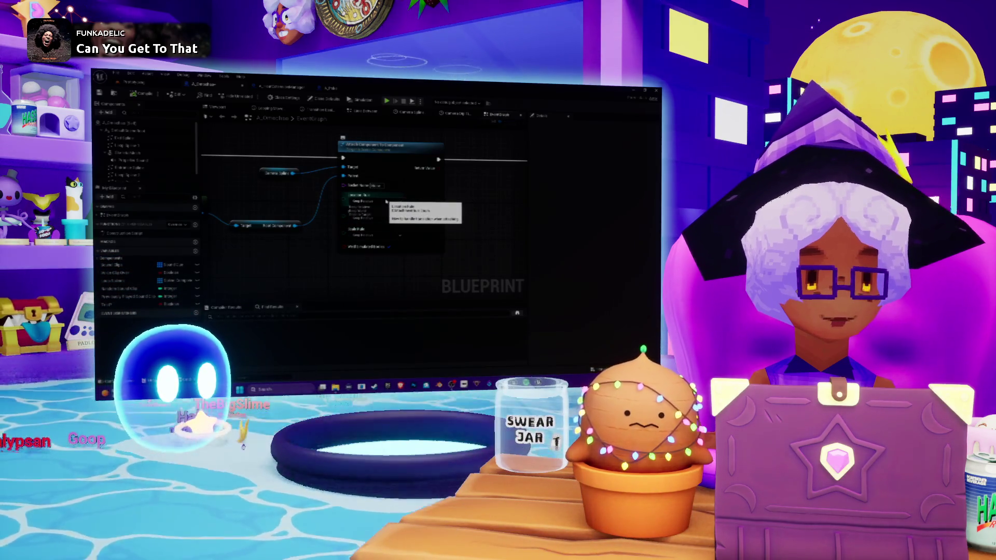
{"action": "left_click", "coordinate": [387, 202]}
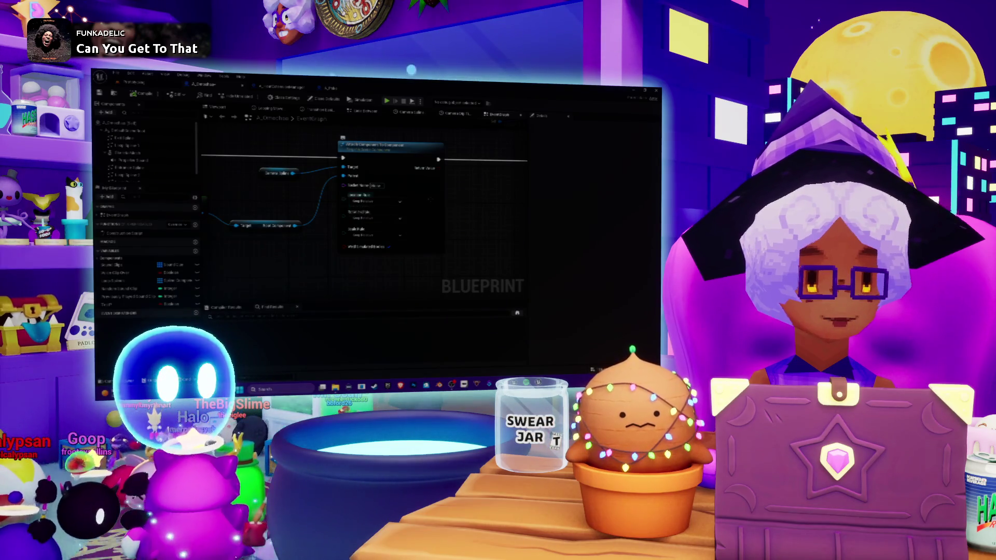
{"action": "left_click_drag", "start_coordinate": [255, 212], "coordinate": [466, 200]}
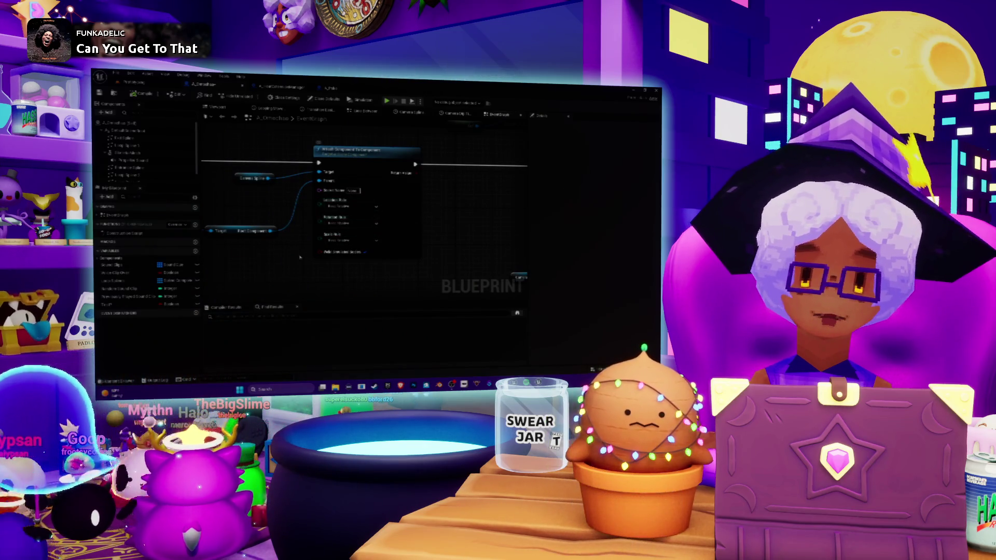
{"action": "left_click_drag", "start_coordinate": [366, 207], "coordinate": [363, 202]}
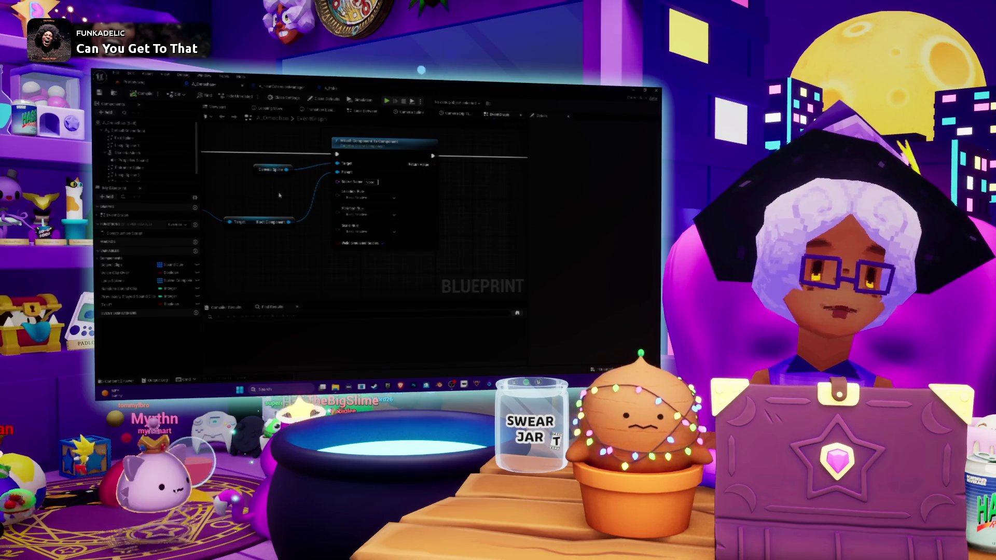
{"action": "left_click_drag", "start_coordinate": [279, 195], "coordinate": [321, 205]}
- Visit the level editor, reopen the machine Blueprint, and show its spline in the Viewport
{"action": "left_click", "coordinate": [132, 81]}
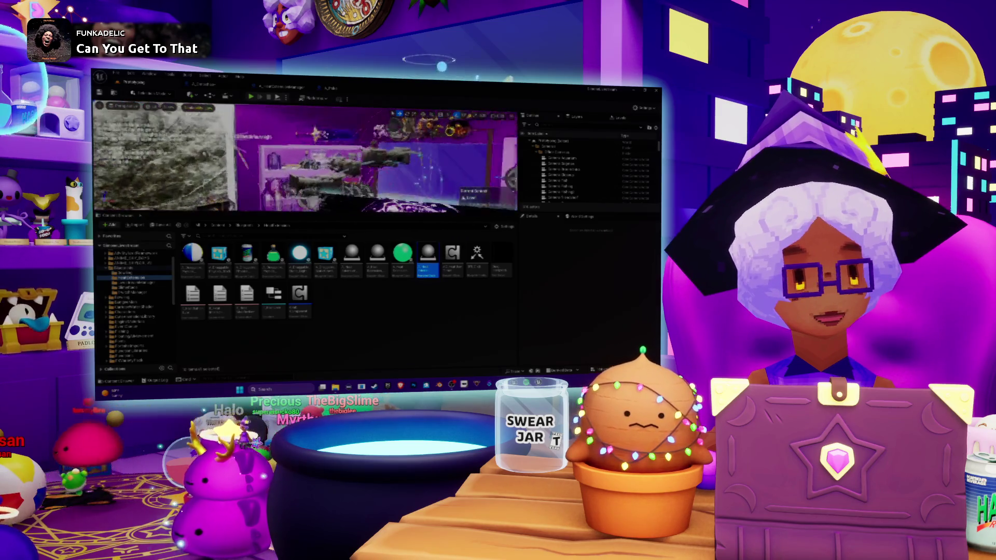
{"action": "left_click", "coordinate": [212, 86]}
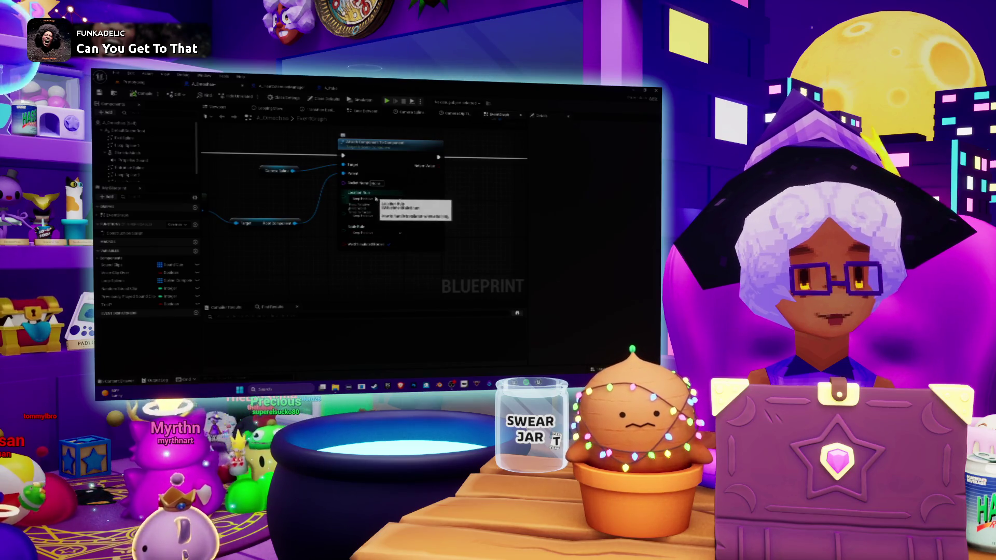
{"action": "left_click", "coordinate": [376, 198]}
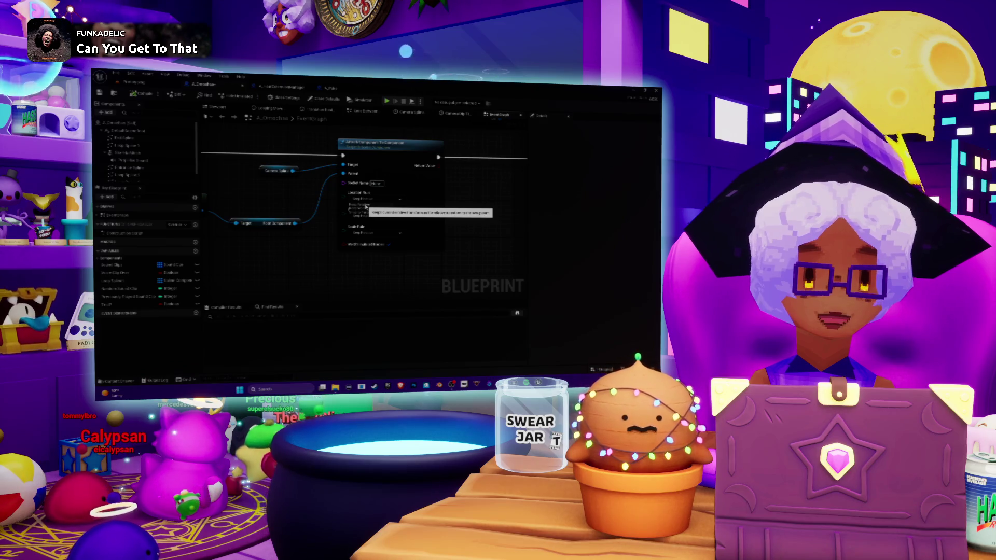
{"action": "left_click", "coordinate": [226, 109]}
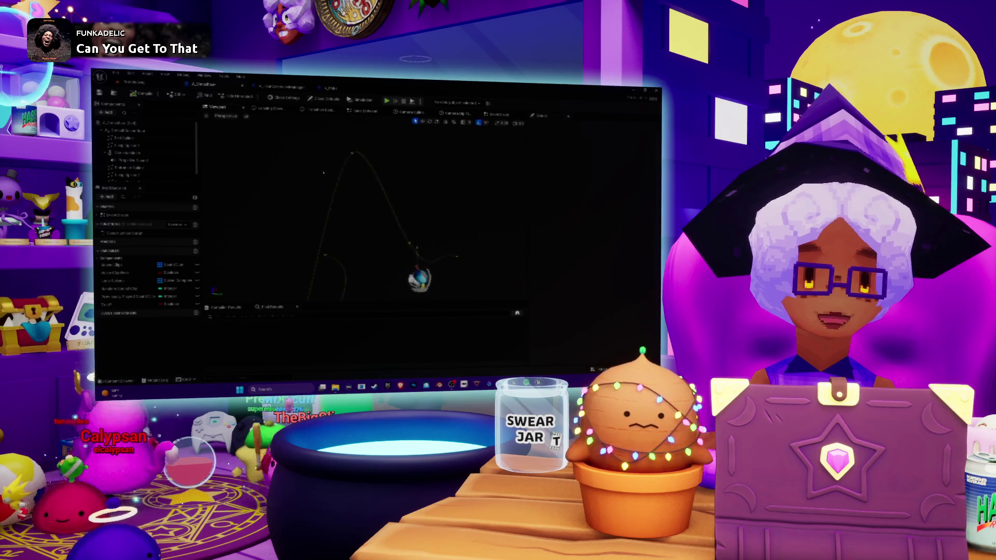
- Drag the spline component toward the central sphere, undoing a stray move, then exit to the level
{"action": "left_click", "coordinate": [352, 162]}
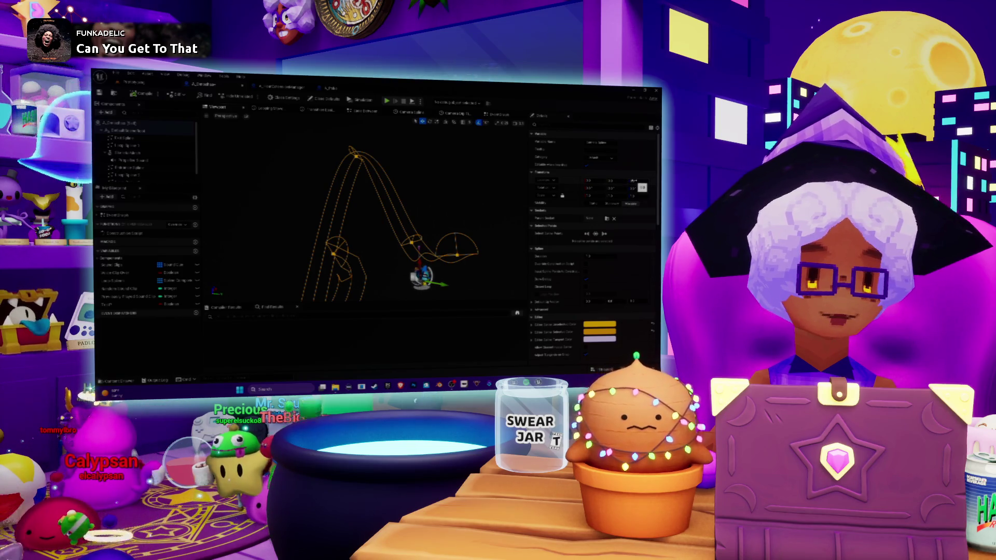
{"action": "left_click_drag", "start_coordinate": [634, 181], "coordinate": [643, 181]}
{"action": "key", "text": "ctrl+z"}
{"action": "key", "text": "ctrl+z"}
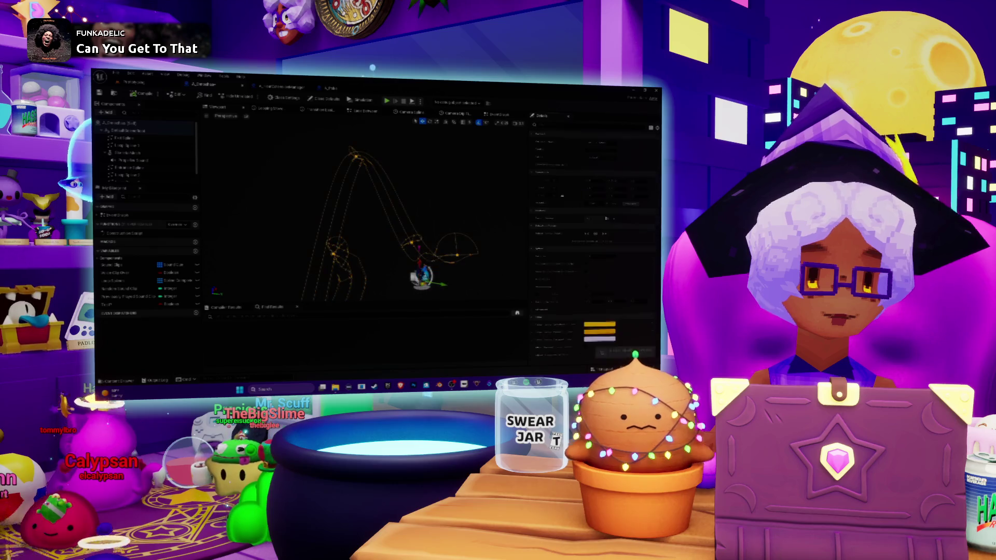
{"action": "left_click_drag", "start_coordinate": [616, 181], "coordinate": [579, 181]}
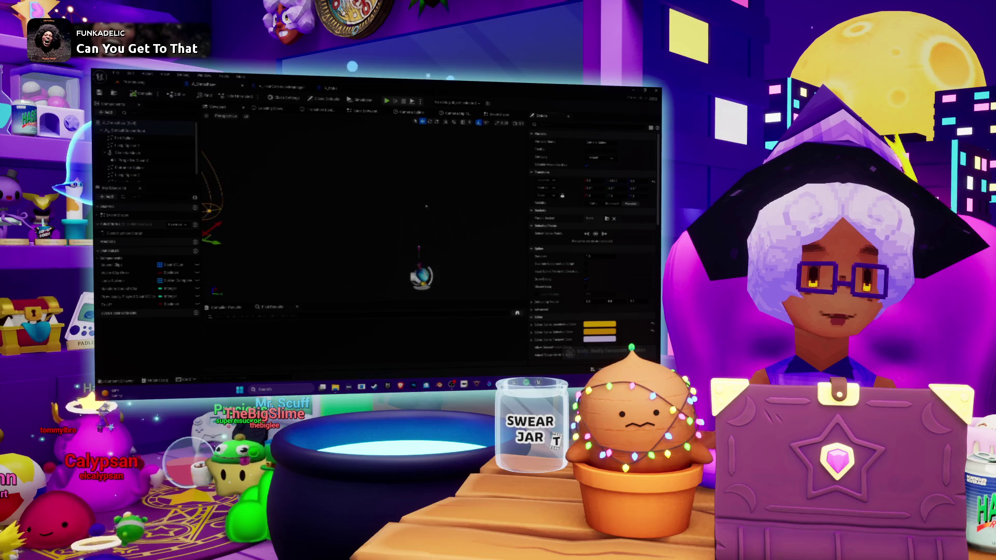
{"action": "key", "text": "f"}
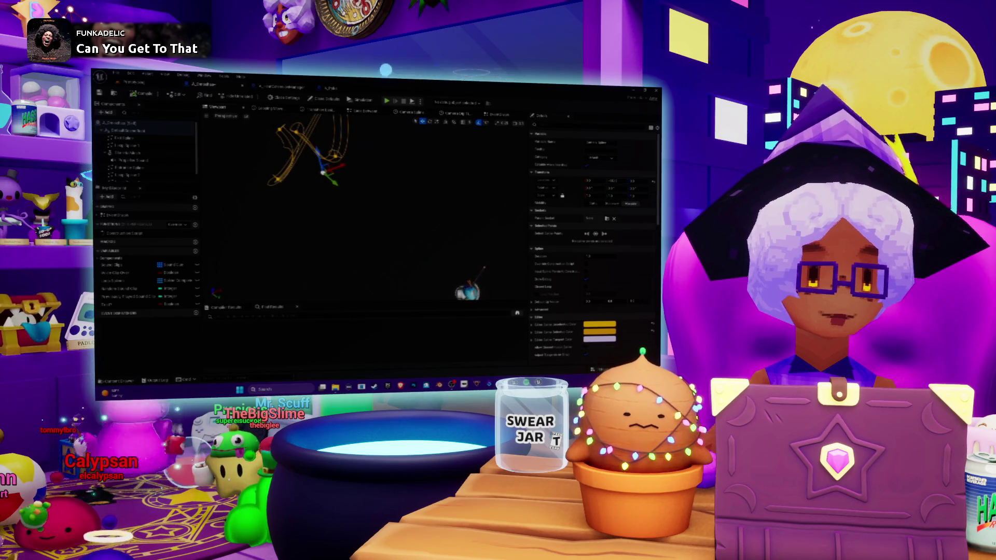
{"action": "mouse_move", "coordinate": [602, 181]}
{"action": "left_mouse_down"}
{"action": "mouse_move", "coordinate": [633, 181]}
{"action": "mouse_move", "coordinate": [623, 181]}
{"action": "left_mouse_up"}
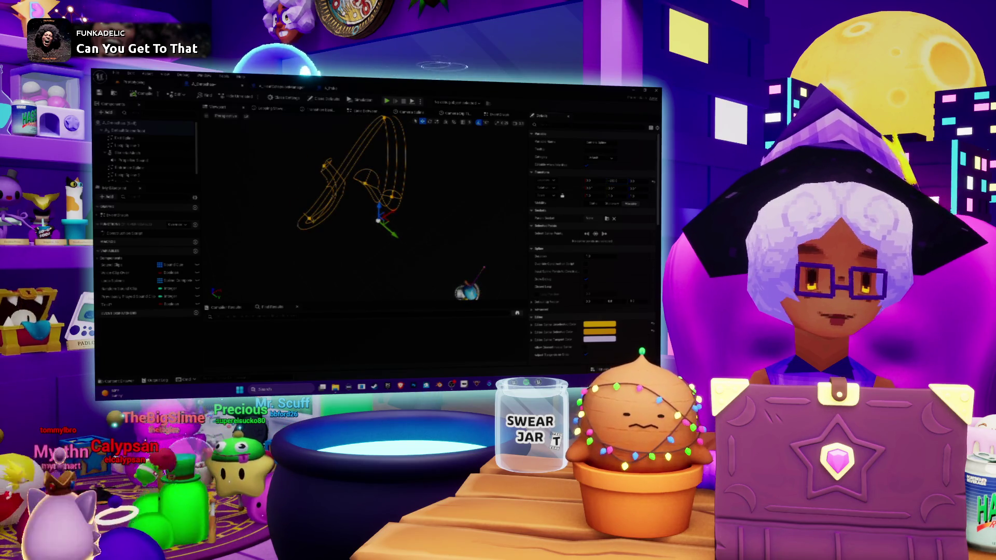
{"action": "left_click", "coordinate": [133, 82]}
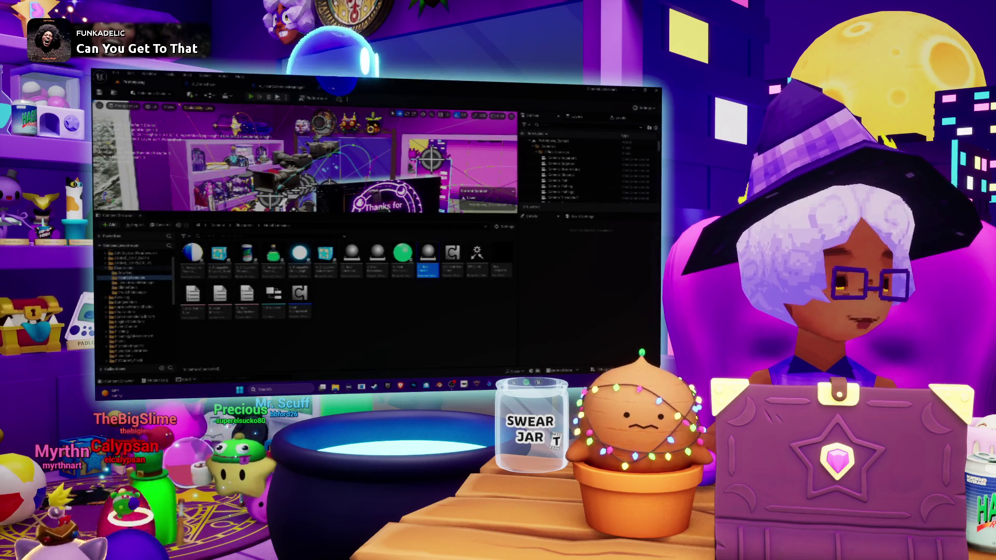
- Play the level and eject with F8 to fly the camera around the room
{"action": "key", "text": "alt+p"}
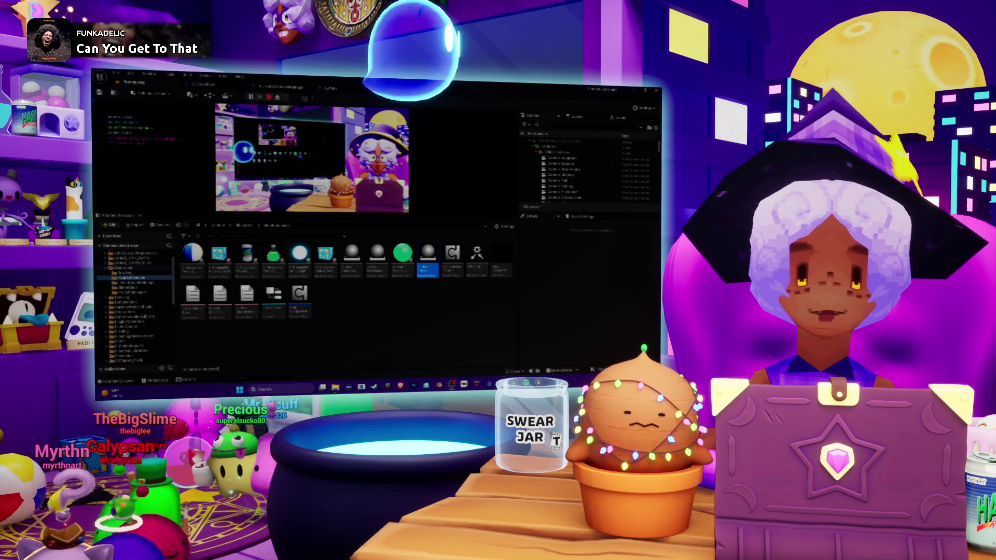
{"action": "key", "text": "F8"}
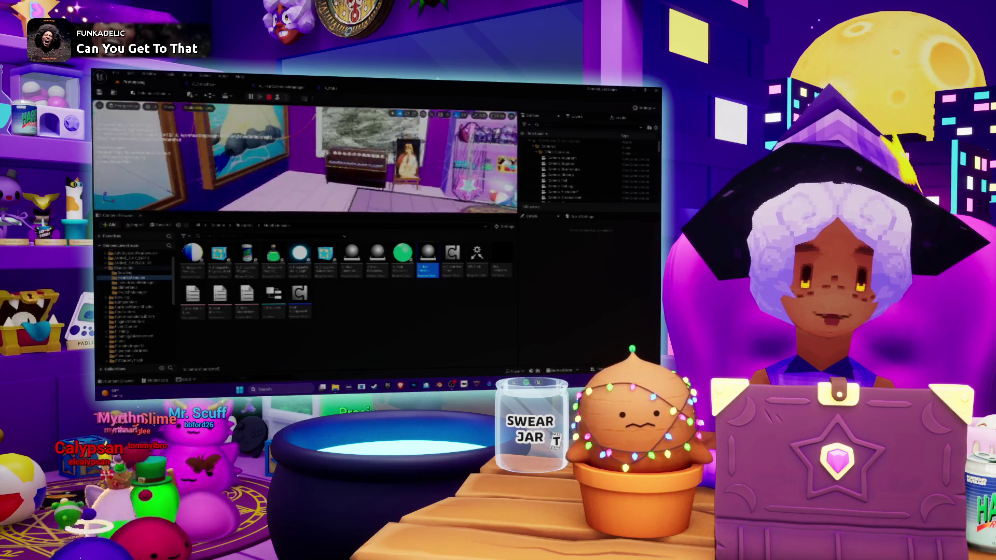
{"action": "key", "text": "a"}
{"action": "key", "text": "a"}
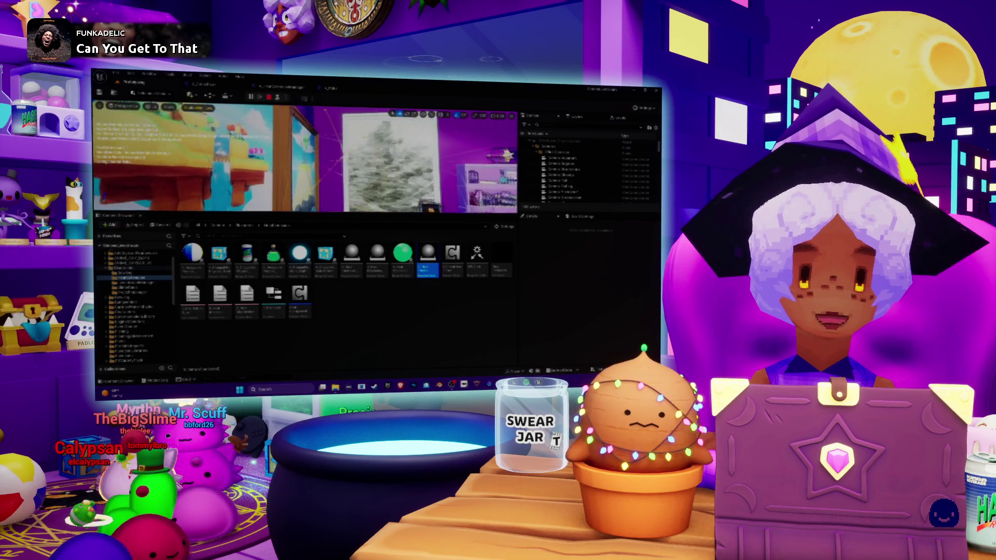
{"action": "key", "text": "d"}
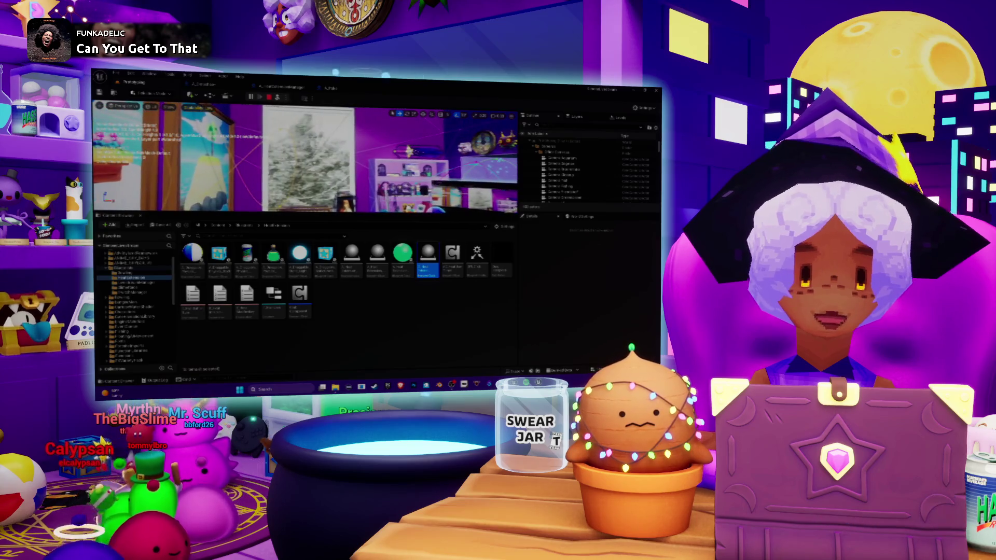
- View the spline Blueprint's event graph, end the play test, and open A_Omochao's graph
{"action": "left_click", "coordinate": [207, 86]}
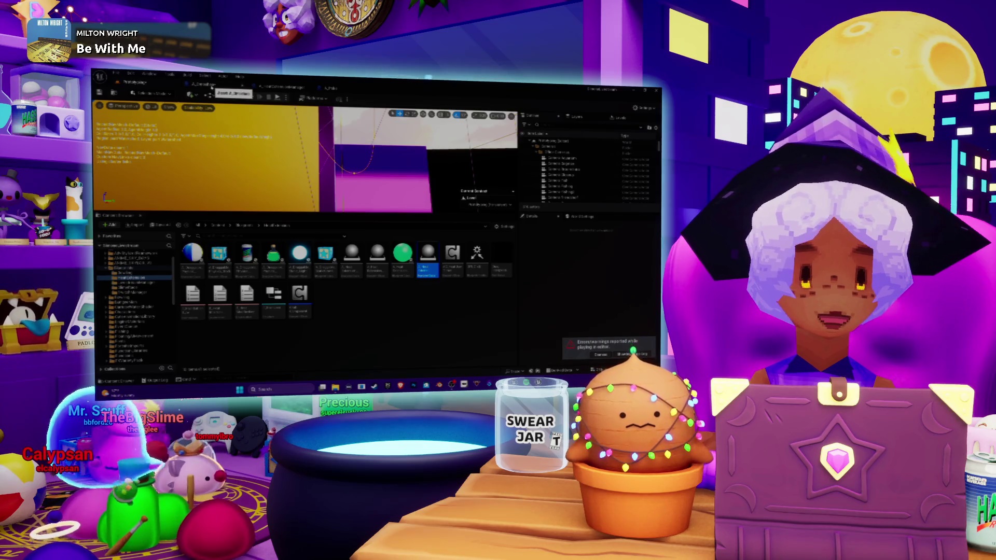
{"action": "left_click", "coordinate": [207, 86]}
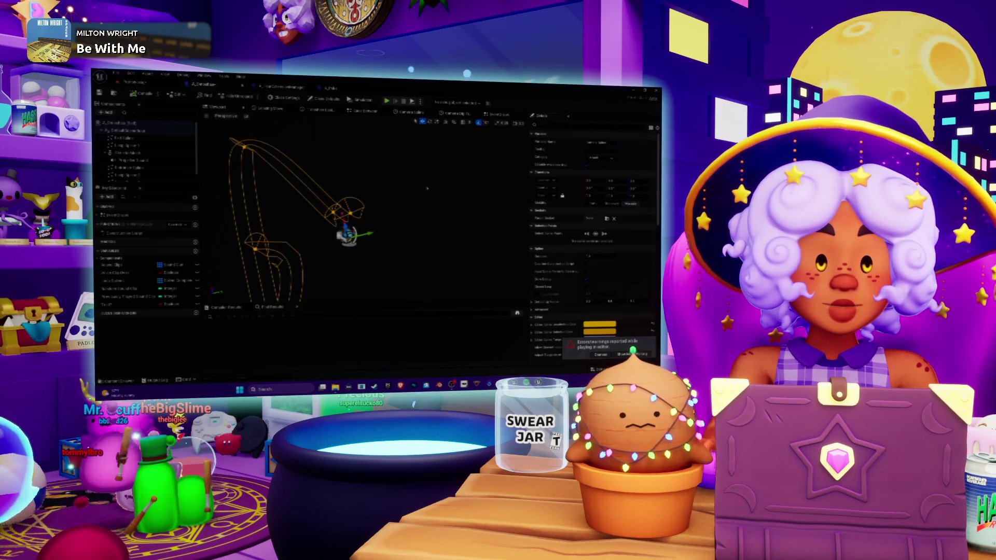
{"action": "left_click", "coordinate": [497, 114]}
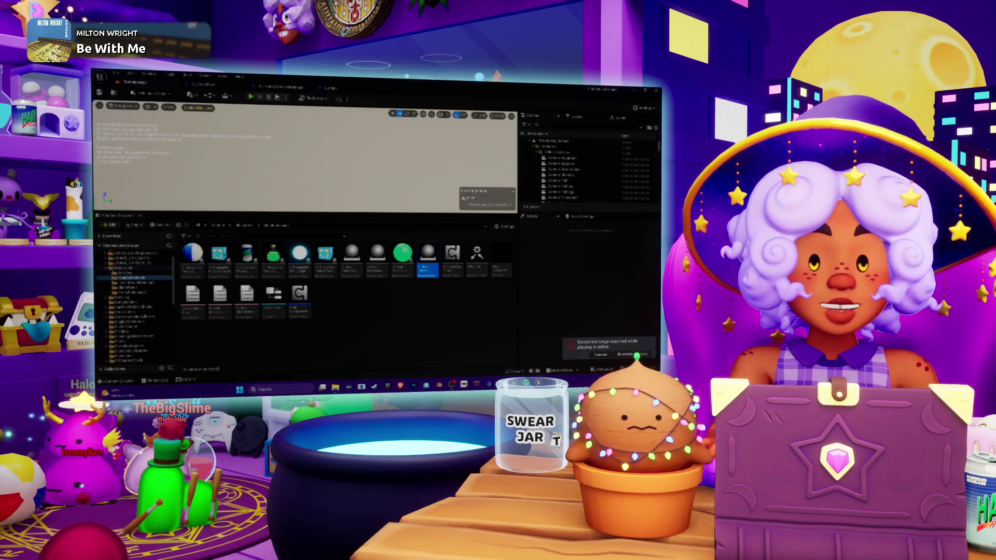
{"action": "key", "text": "Escape"}
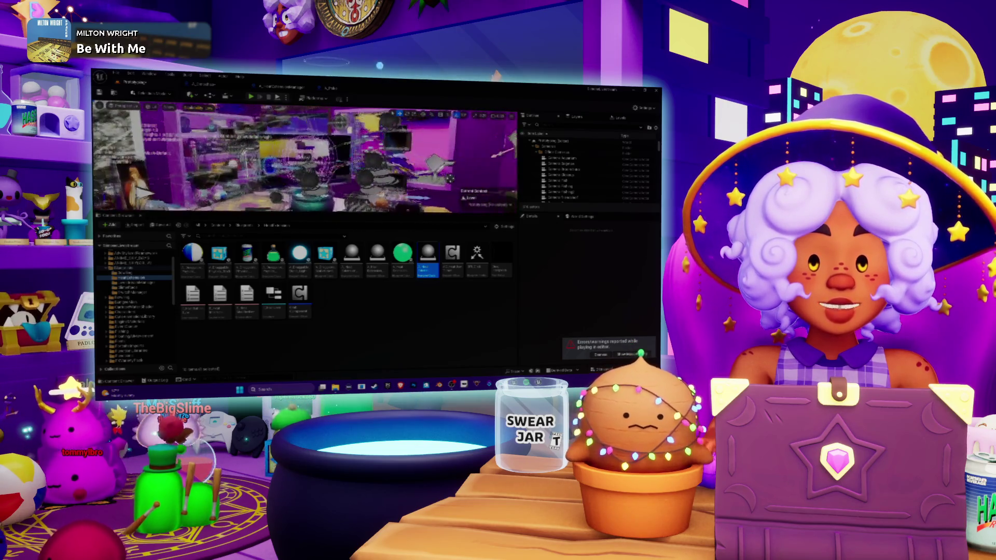
{"action": "left_click", "coordinate": [206, 84]}
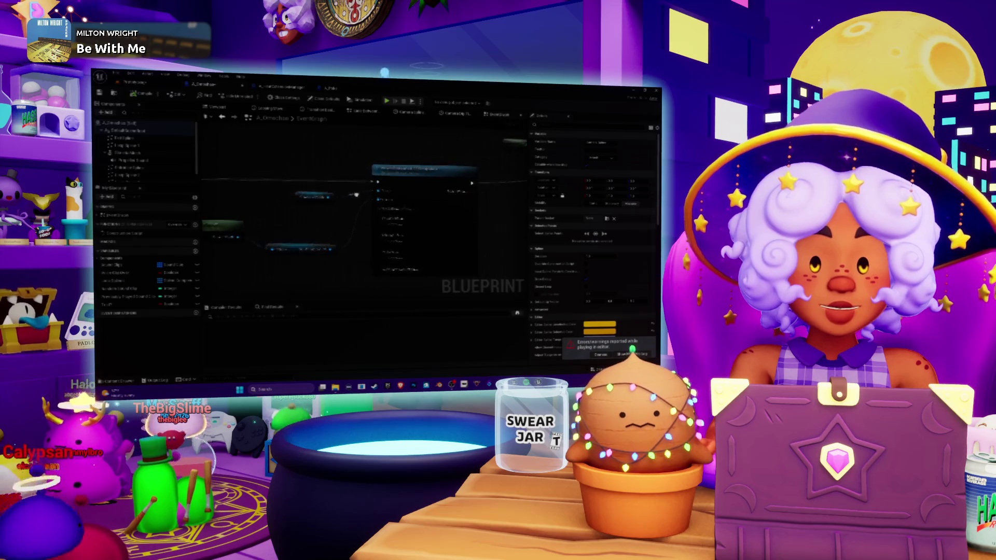
- Pan through the current graph and the A_Pickup Blueprint's graph
{"action": "scroll", "coordinate": [304, 188], "scroll_direction": "down", "scroll_amount": 4}
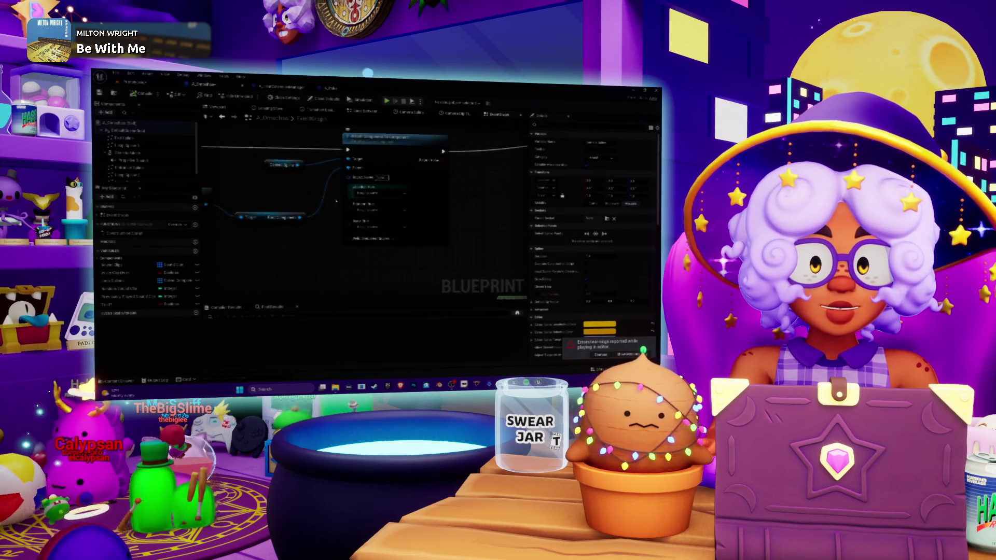
{"action": "mouse_move", "coordinate": [304, 188]}
{"action": "left_mouse_down"}
{"action": "mouse_move", "coordinate": [343, 205]}
{"action": "mouse_move", "coordinate": [350, 225]}
{"action": "left_mouse_up"}
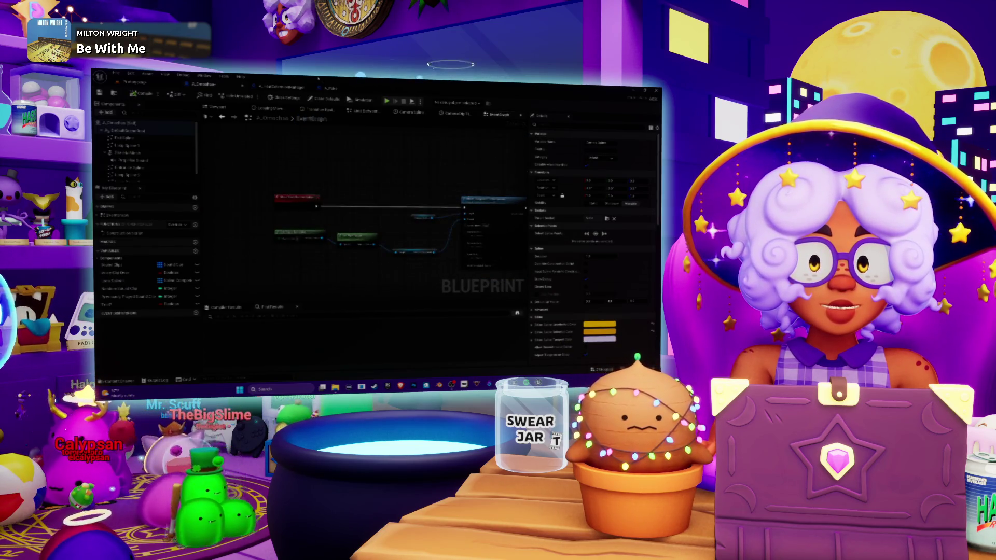
{"action": "left_click", "coordinate": [330, 88]}
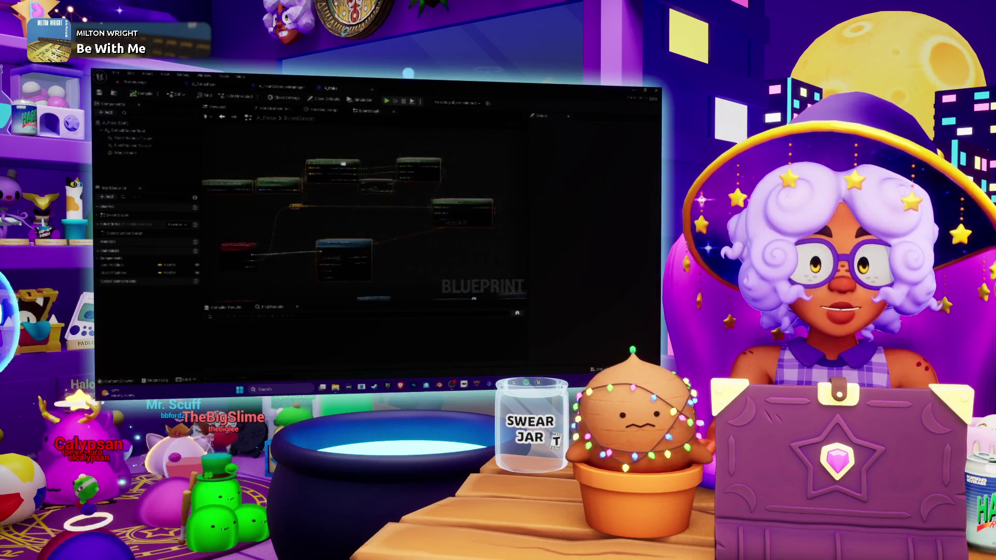
{"action": "left_click_drag", "start_coordinate": [267, 155], "coordinate": [290, 164]}
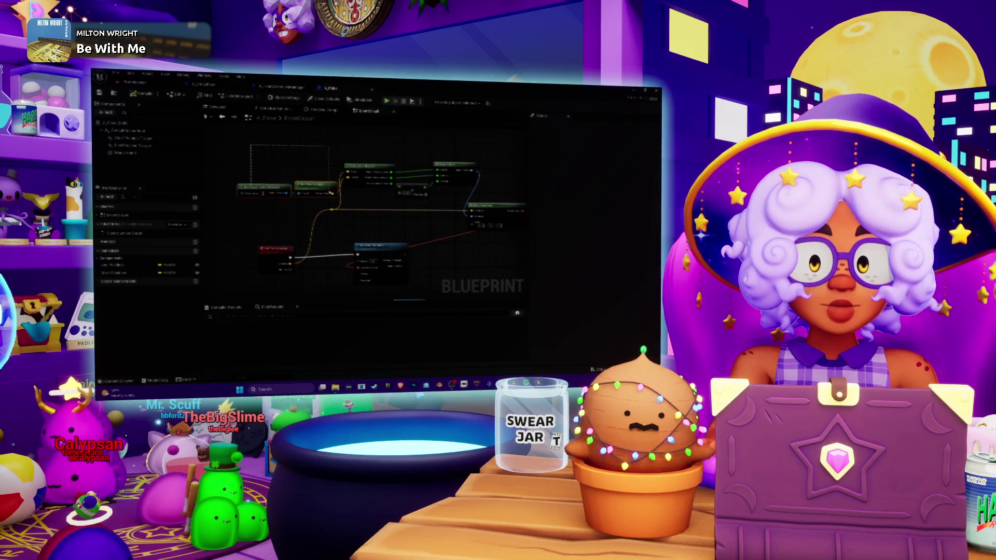
{"action": "scroll", "coordinate": [321, 192], "scroll_direction": "up", "scroll_amount": 2}
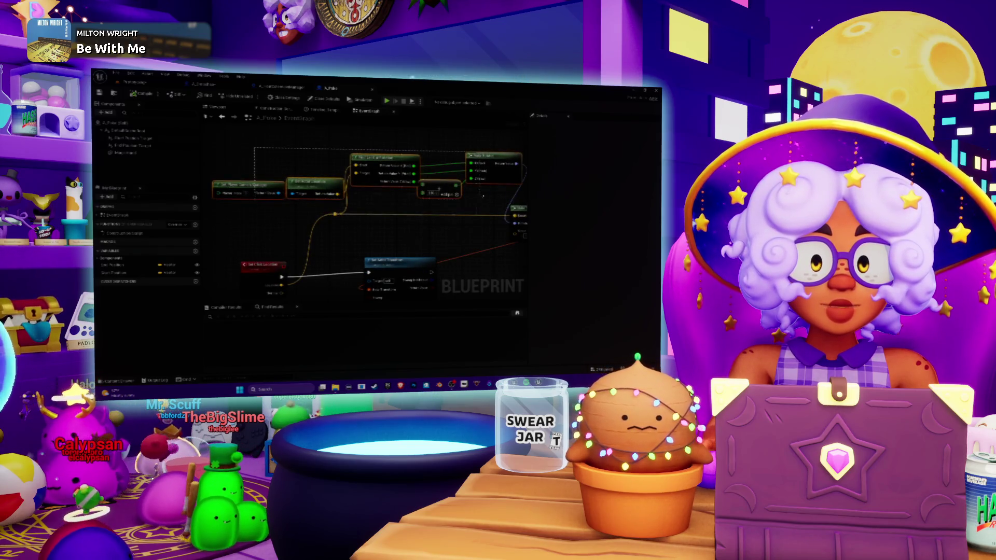
{"action": "left_click_drag", "start_coordinate": [487, 196], "coordinate": [391, 187]}
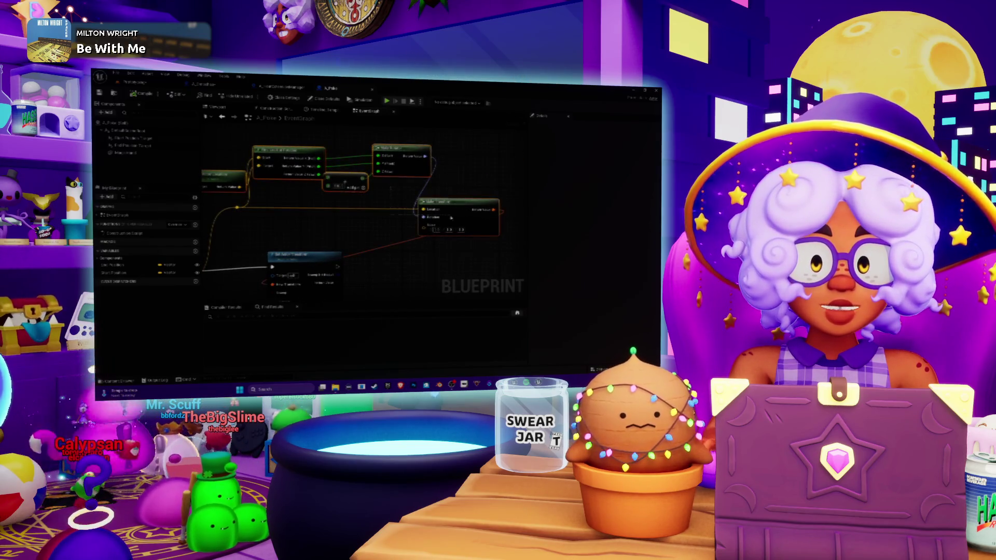
{"action": "left_click_drag", "start_coordinate": [349, 233], "coordinate": [426, 213]}
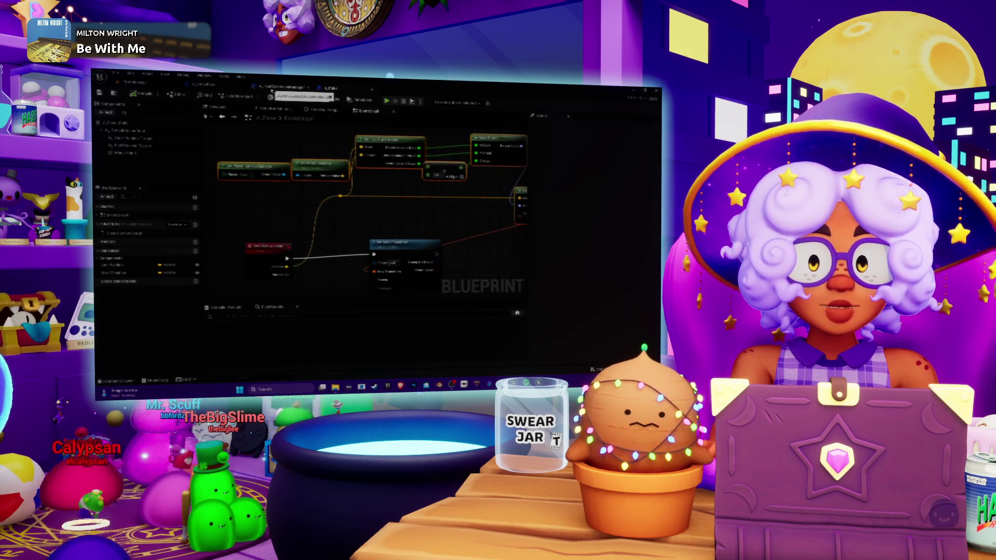
- Switch to another Blueprint and reframe its graph around the Make Transform node
{"action": "left_click", "coordinate": [282, 87]}
{"action": "left_click_drag", "start_coordinate": [298, 169], "coordinate": [331, 226]}
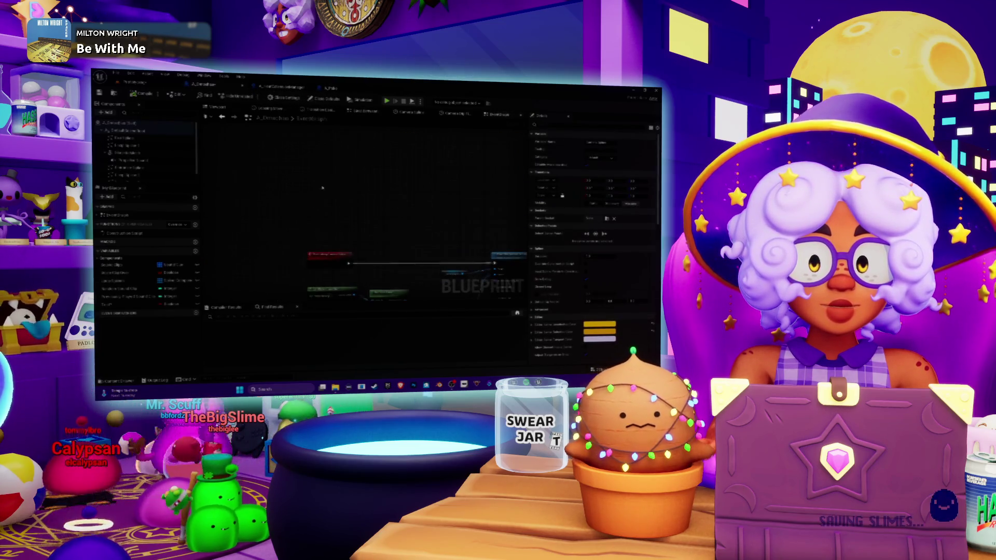
{"action": "scroll", "coordinate": [209, 158], "scroll_direction": "up", "scroll_amount": 2}
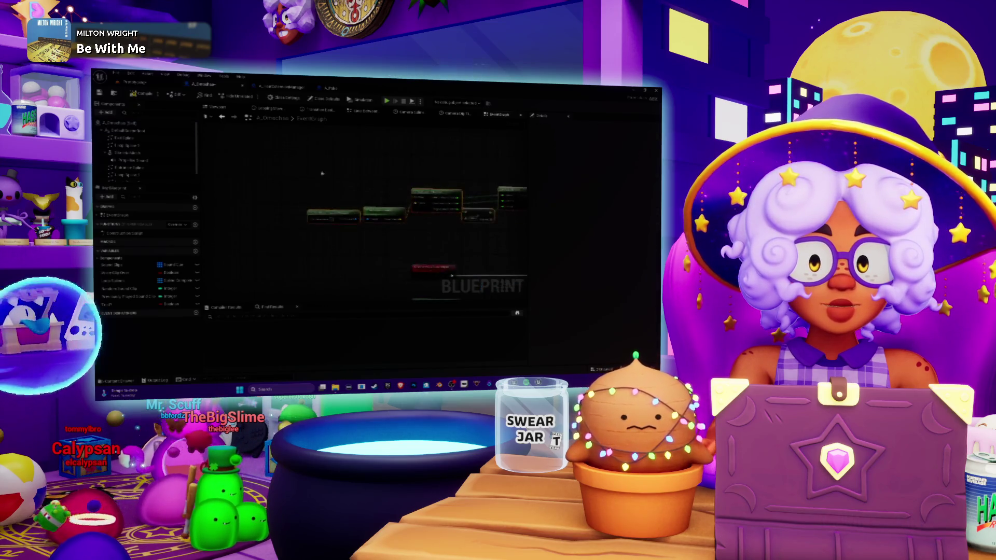
{"action": "scroll", "coordinate": [363, 197], "scroll_direction": "up", "scroll_amount": 3}
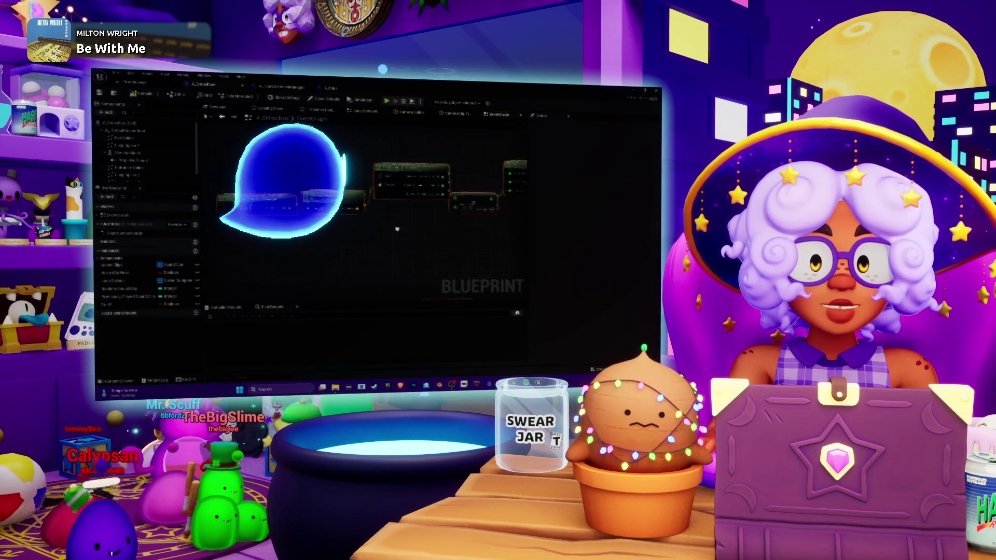
{"action": "scroll", "coordinate": [298, 221], "scroll_direction": "down", "scroll_amount": 1}
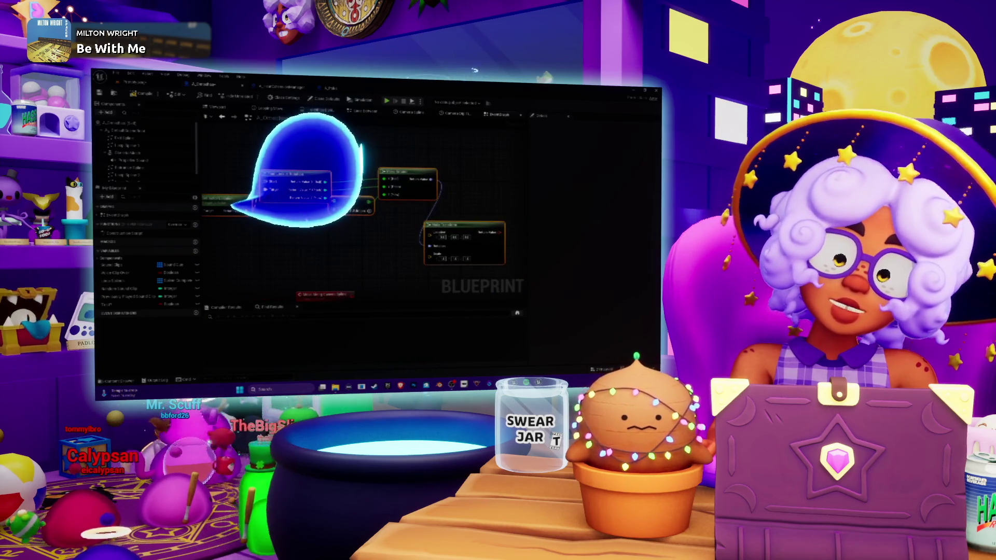
{"action": "mouse_move", "coordinate": [306, 220]}
{"action": "left_mouse_down"}
{"action": "mouse_move", "coordinate": [379, 207]}
{"action": "mouse_move", "coordinate": [280, 205]}
{"action": "mouse_move", "coordinate": [297, 209]}
{"action": "left_mouse_up"}
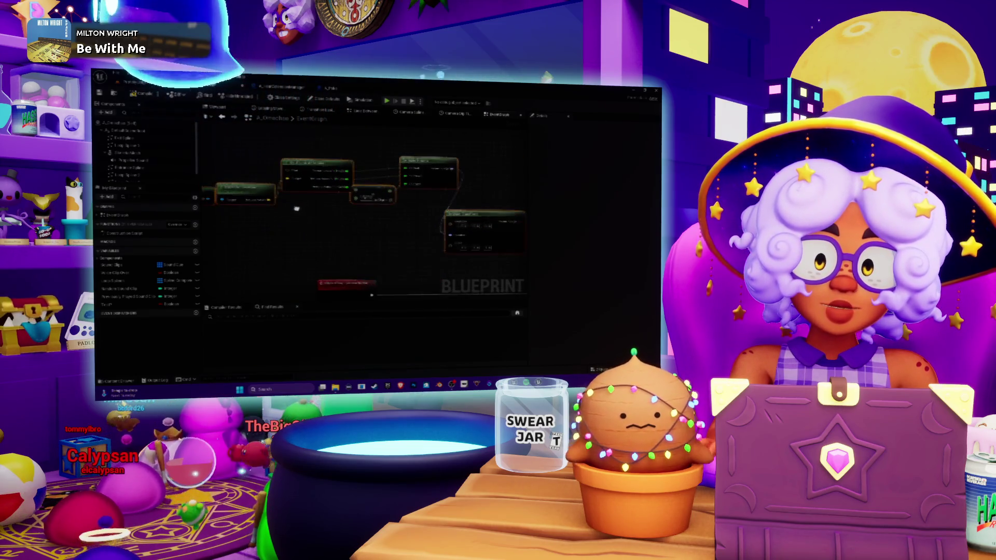
{"action": "left_click_drag", "start_coordinate": [294, 171], "coordinate": [356, 184]}
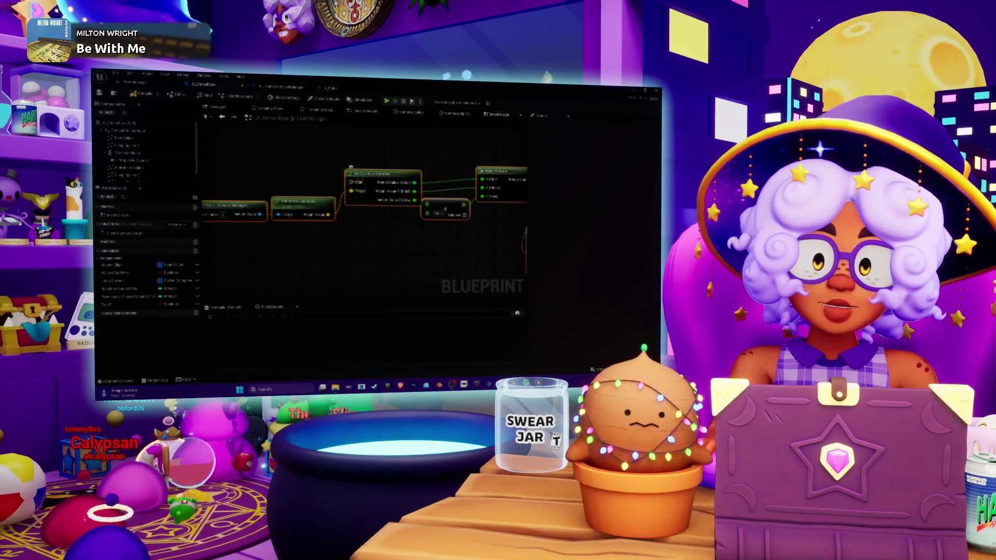
{"action": "mouse_move", "coordinate": [364, 223]}
{"action": "left_mouse_down"}
{"action": "mouse_move", "coordinate": [312, 232]}
{"action": "mouse_move", "coordinate": [316, 248]}
{"action": "mouse_move", "coordinate": [342, 192]}
{"action": "mouse_move", "coordinate": [329, 136]}
{"action": "mouse_move", "coordinate": [334, 212]}
{"action": "mouse_move", "coordinate": [354, 237]}
{"action": "mouse_move", "coordinate": [385, 232]}
{"action": "mouse_move", "coordinate": [297, 227]}
{"action": "left_mouse_up"}
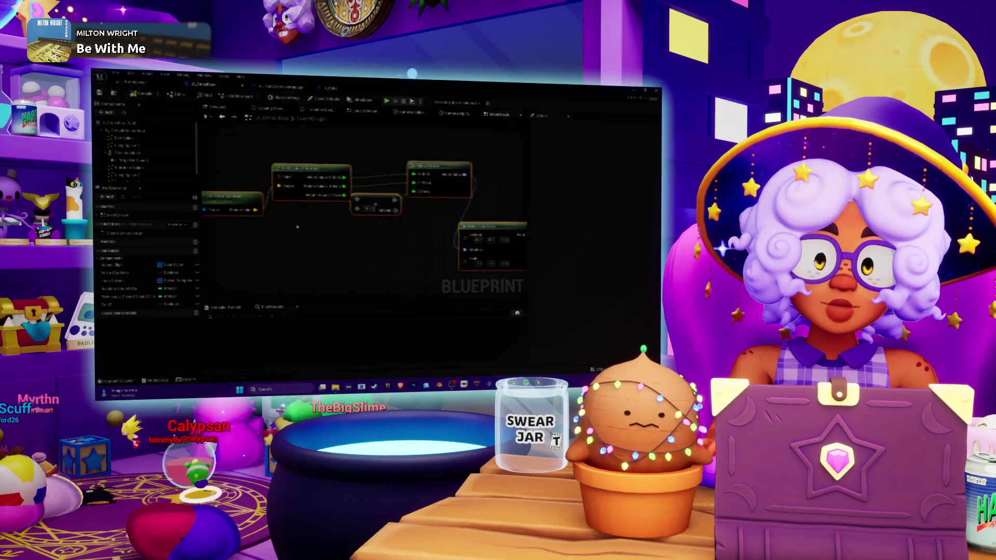
{"action": "left_click_drag", "start_coordinate": [297, 228], "coordinate": [320, 209]}
{"action": "left_click_drag", "start_coordinate": [334, 147], "coordinate": [328, 192]}
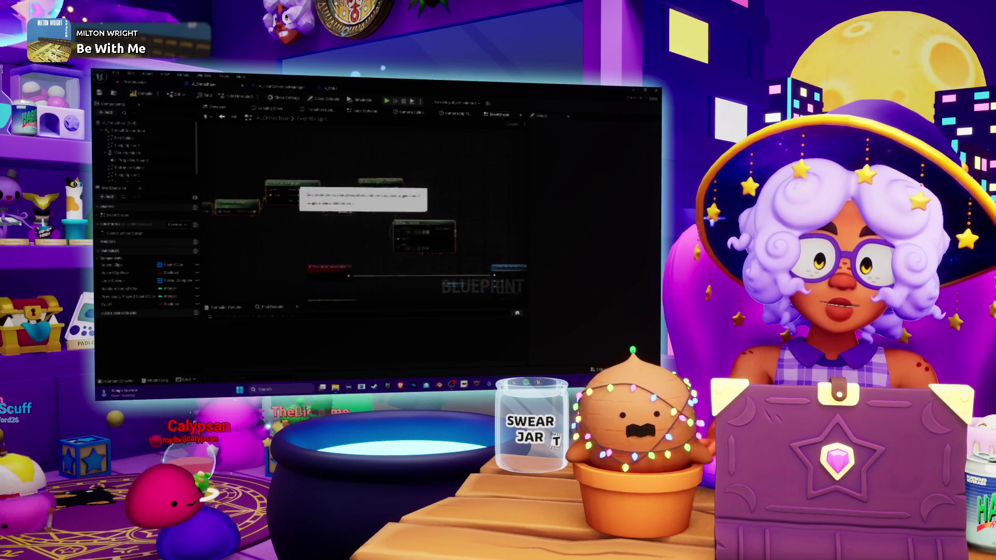
{"action": "scroll", "coordinate": [362, 168], "scroll_direction": "down", "scroll_amount": 1}
- Move the transform node higher and pull actions from Get Player Camera Manager's Return Value
{"action": "left_click", "coordinate": [363, 158]}
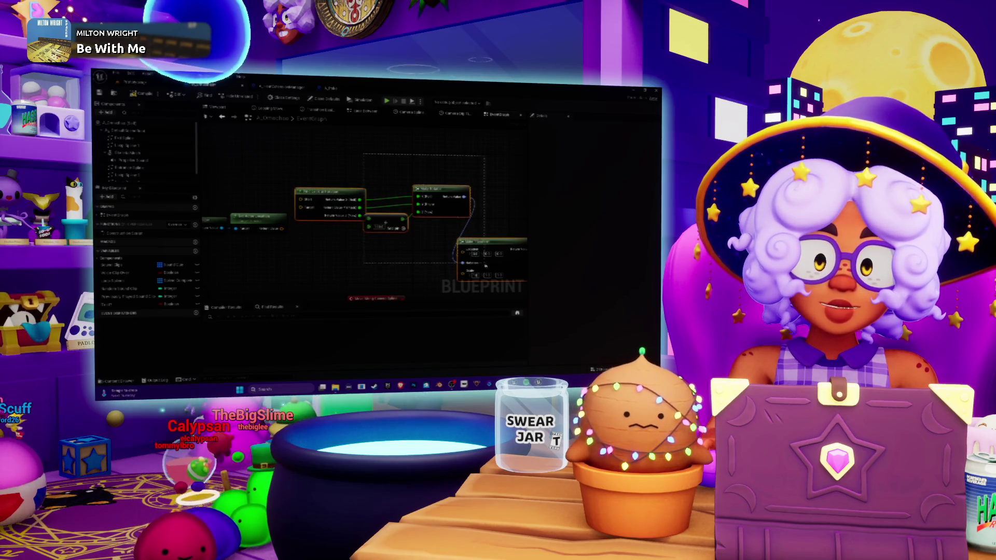
{"action": "left_click_drag", "start_coordinate": [490, 244], "coordinate": [491, 145]}
{"action": "mouse_move", "coordinate": [237, 210]}
{"action": "left_mouse_down"}
{"action": "mouse_move", "coordinate": [298, 183]}
{"action": "mouse_move", "coordinate": [375, 203]}
{"action": "mouse_move", "coordinate": [335, 164]}
{"action": "left_mouse_up"}
{"action": "left_click", "coordinate": [410, 269]}
{"action": "left_click_drag", "start_coordinate": [285, 200], "coordinate": [324, 221]}
- Add Get Camera Location via a 'loca' search and delete the Get Actor Location node
{"action": "type", "text": "loca"}
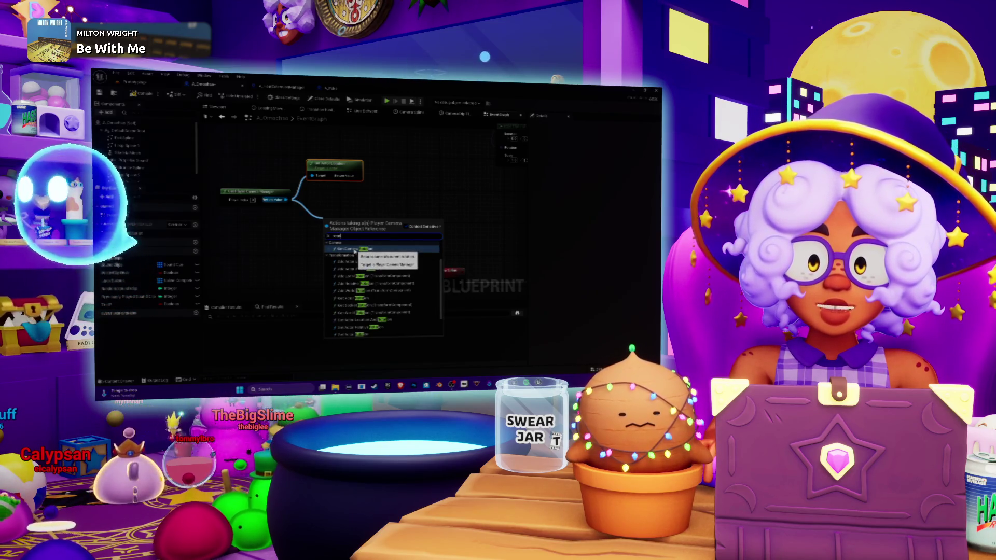
{"action": "left_click", "coordinate": [355, 250]}
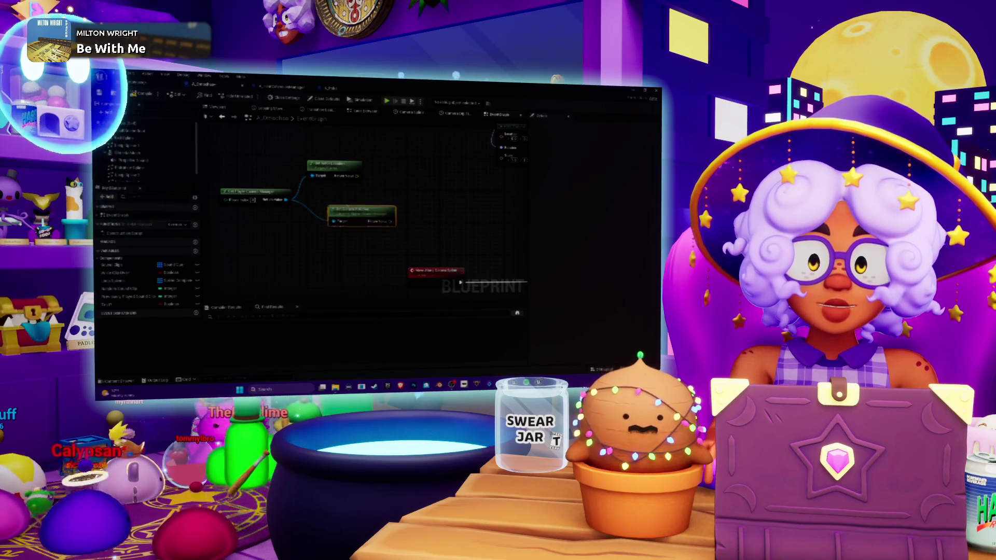
{"action": "left_click_drag", "start_coordinate": [326, 169], "coordinate": [330, 169]}
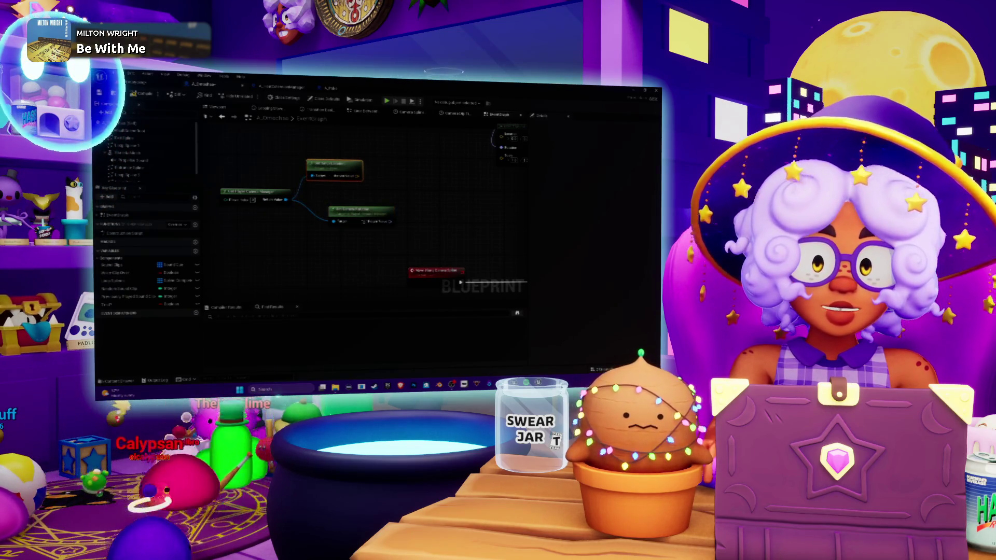
{"action": "left_click_drag", "start_coordinate": [395, 195], "coordinate": [395, 225]}
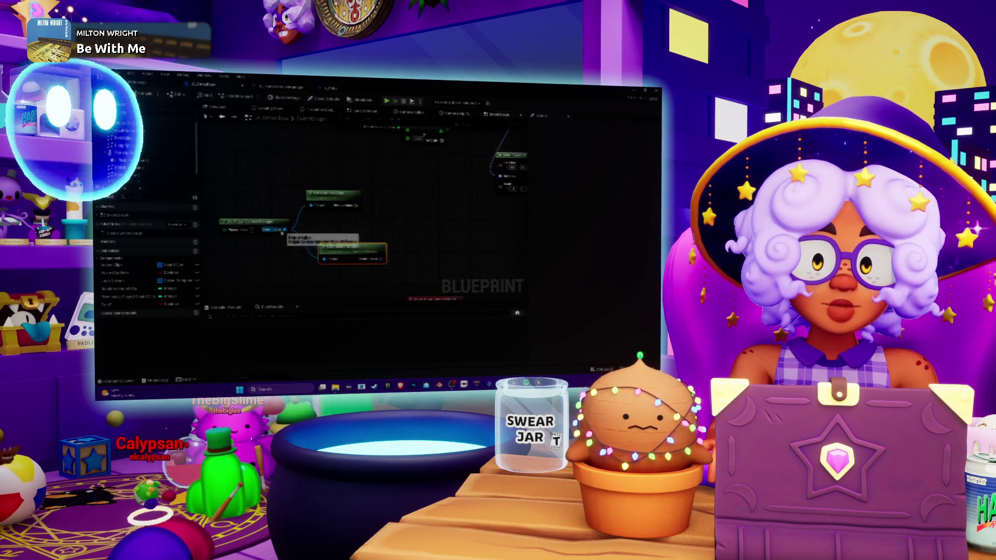
{"action": "left_click_drag", "start_coordinate": [312, 209], "coordinate": [320, 199]}
{"action": "key", "text": "Delete"}
- Add a Get Camera node from Set Player Camera Manager's output via a 'camera' search
{"action": "left_click_drag", "start_coordinate": [285, 230], "coordinate": [313, 222]}
{"action": "type", "text": "camera"}
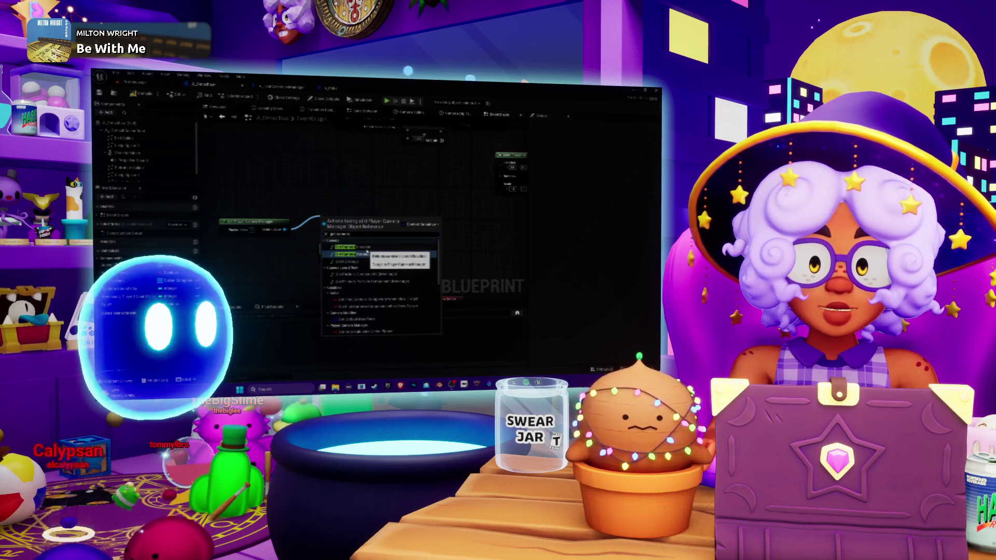
{"action": "left_click", "coordinate": [366, 253]}
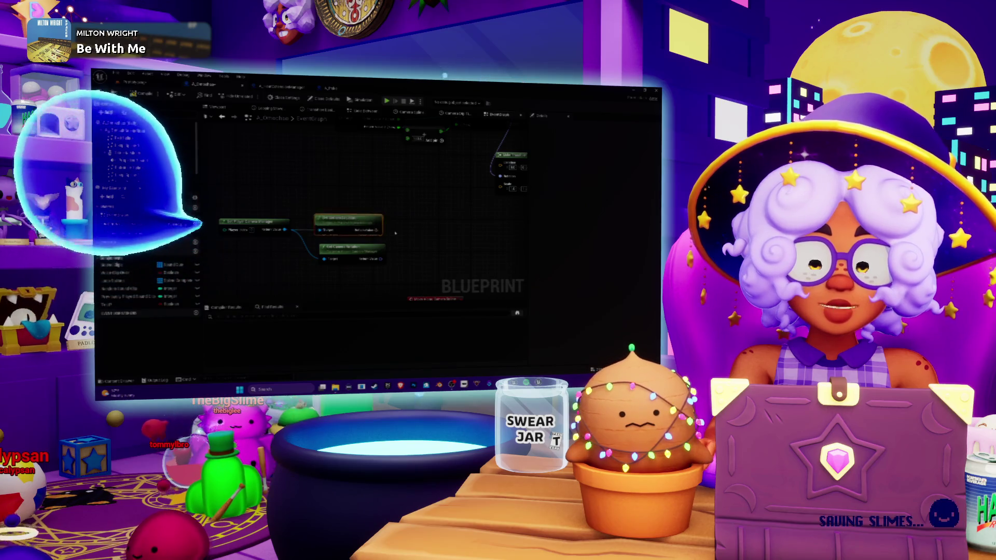
{"action": "left_click_drag", "start_coordinate": [427, 274], "coordinate": [383, 253]}
{"action": "scroll", "coordinate": [383, 254], "scroll_direction": "down", "scroll_amount": 2}
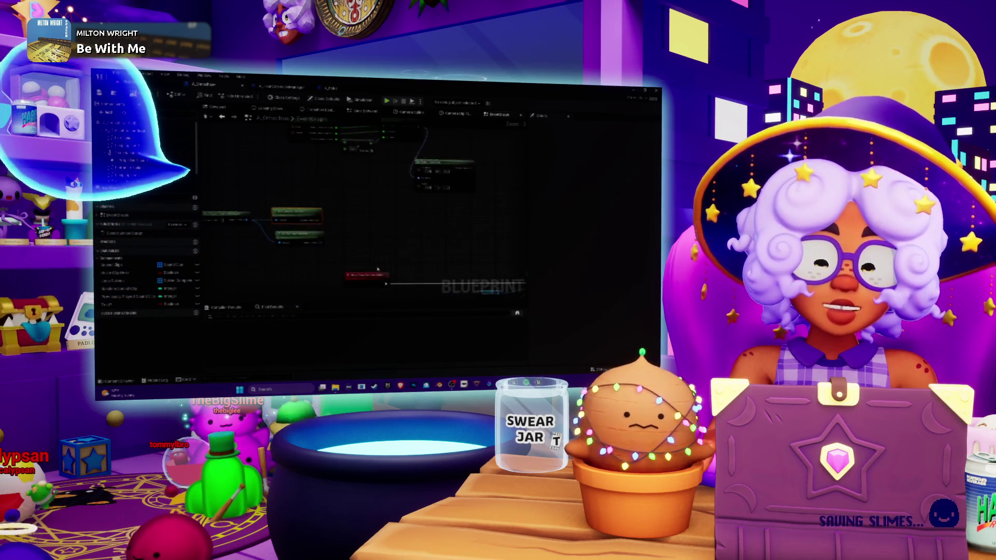
{"action": "scroll", "coordinate": [244, 211], "scroll_direction": "up", "scroll_amount": 1}
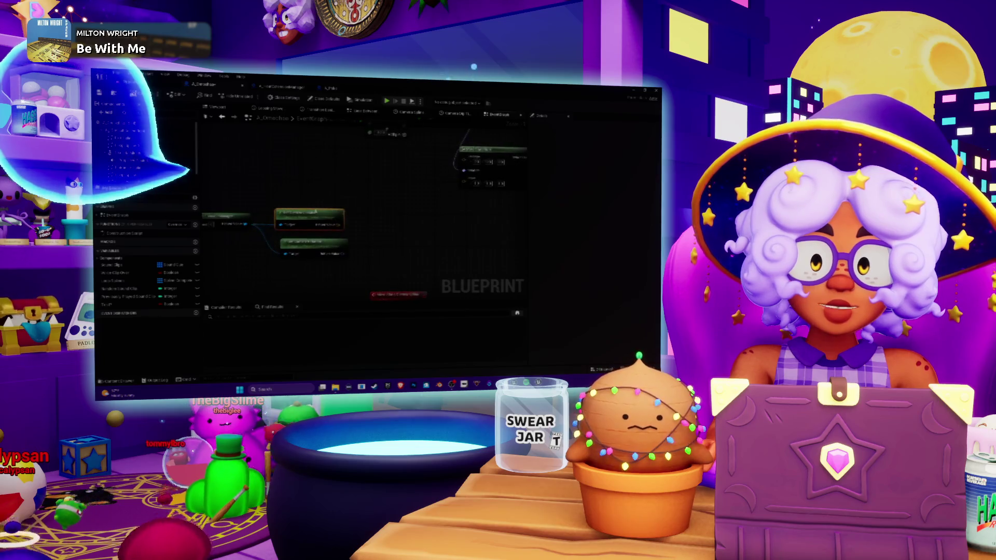
{"action": "mouse_move", "coordinate": [395, 262]}
{"action": "left_mouse_down"}
{"action": "mouse_move", "coordinate": [386, 252]}
{"action": "mouse_move", "coordinate": [329, 320]}
{"action": "left_mouse_up"}
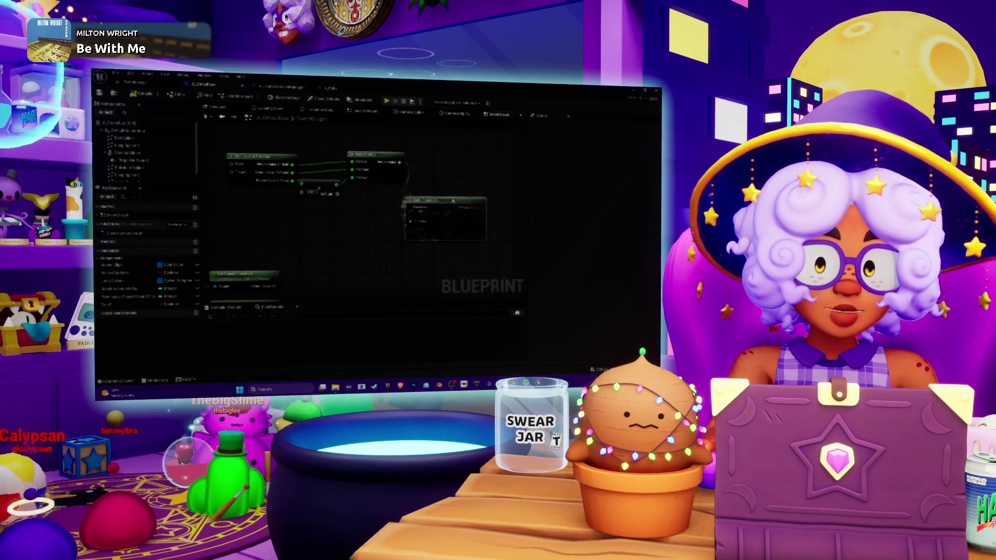
- Place another node wired to Return Value and review the lower nodes
{"action": "left_click", "coordinate": [420, 207]}
{"action": "left_click_drag", "start_coordinate": [362, 164], "coordinate": [385, 152]}
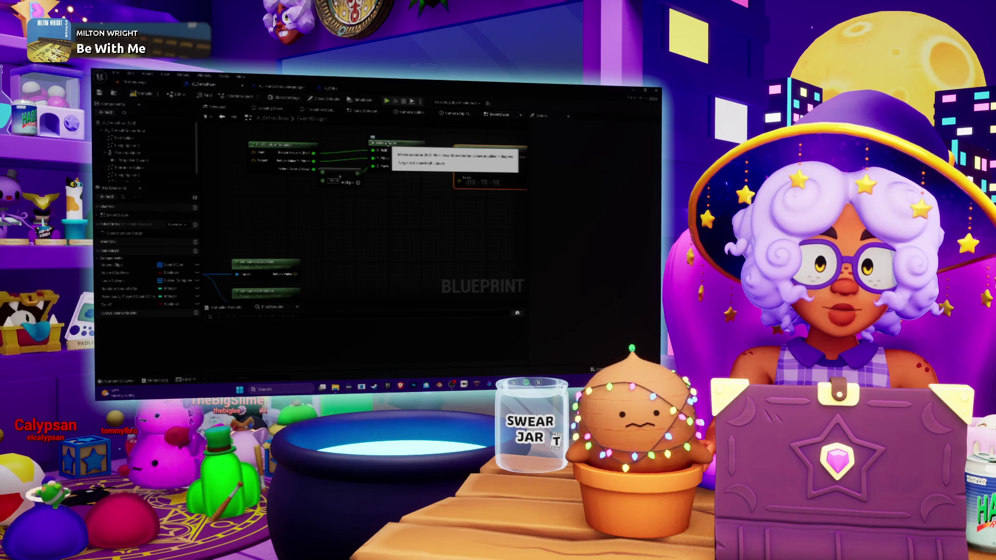
{"action": "mouse_move", "coordinate": [353, 268]}
{"action": "left_mouse_down"}
{"action": "mouse_move", "coordinate": [403, 213]}
{"action": "mouse_move", "coordinate": [396, 219]}
{"action": "left_mouse_up"}
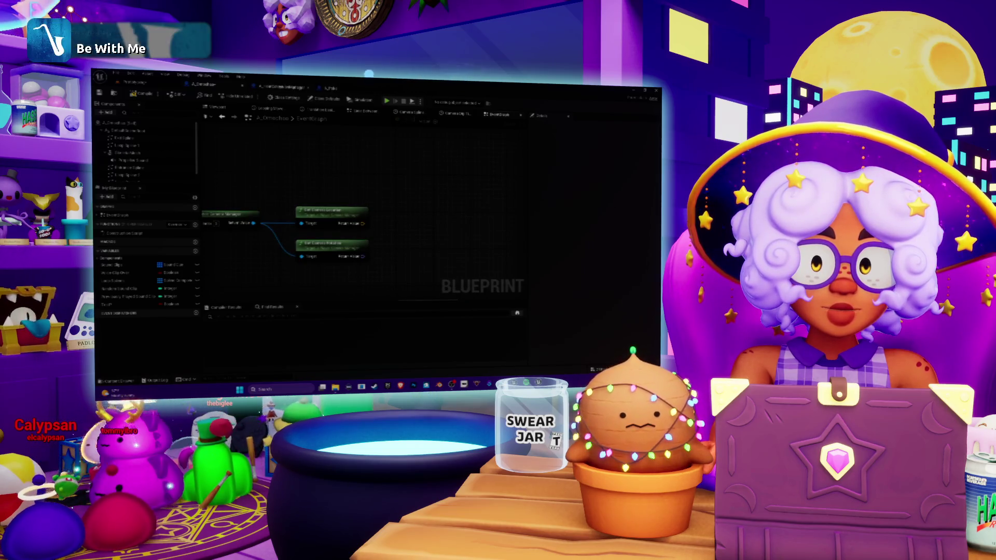
{"action": "left_click", "coordinate": [283, 86]}
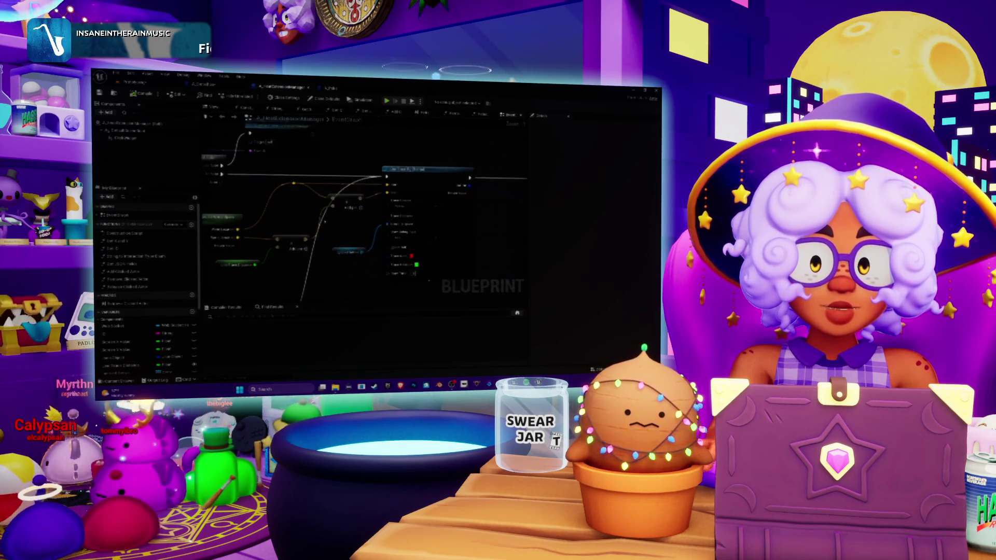
- Inspect the ExtensionManager graph's Line Trace node outputs, then close the ExtensionManager Blueprint
{"action": "mouse_move", "coordinate": [281, 201]}
{"action": "left_mouse_down"}
{"action": "mouse_move", "coordinate": [347, 195]}
{"action": "mouse_move", "coordinate": [261, 211]}
{"action": "left_mouse_up"}
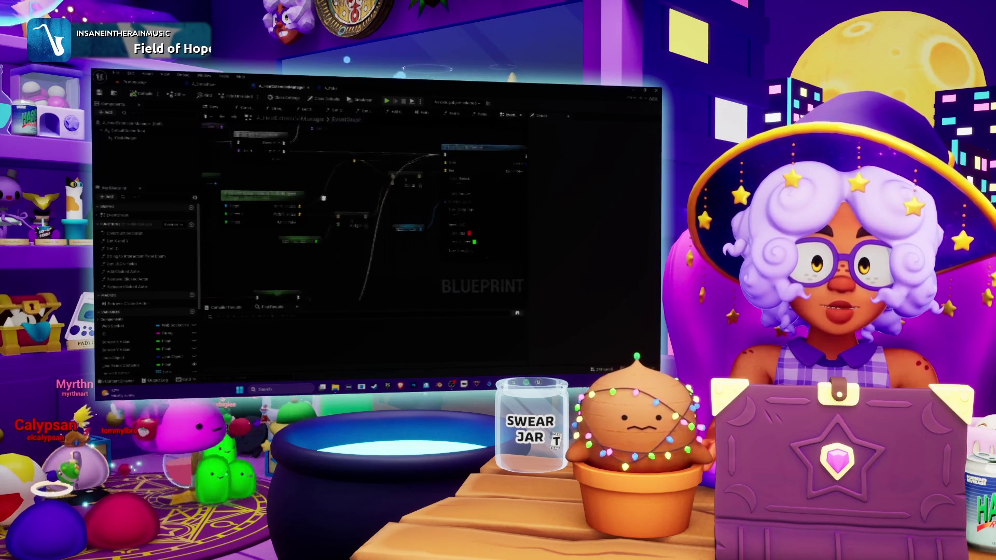
{"action": "mouse_move", "coordinate": [320, 220]}
{"action": "left_mouse_down"}
{"action": "mouse_move", "coordinate": [454, 182]}
{"action": "mouse_move", "coordinate": [247, 203]}
{"action": "mouse_move", "coordinate": [329, 207]}
{"action": "mouse_move", "coordinate": [222, 202]}
{"action": "left_mouse_up"}
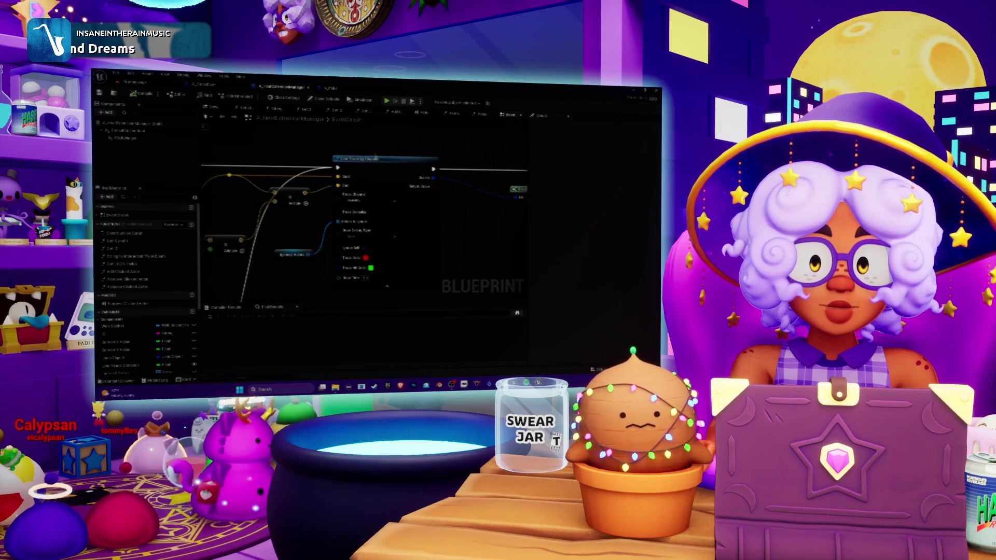
{"action": "mouse_move", "coordinate": [375, 165]}
{"action": "left_mouse_down"}
{"action": "mouse_move", "coordinate": [311, 213]}
{"action": "mouse_move", "coordinate": [451, 210]}
{"action": "left_mouse_up"}
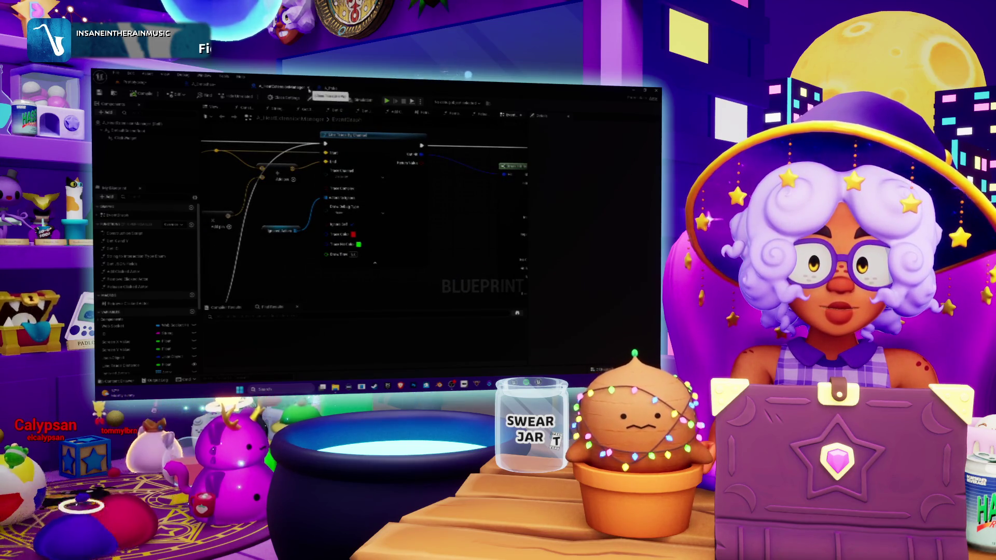
{"action": "left_click", "coordinate": [309, 89]}
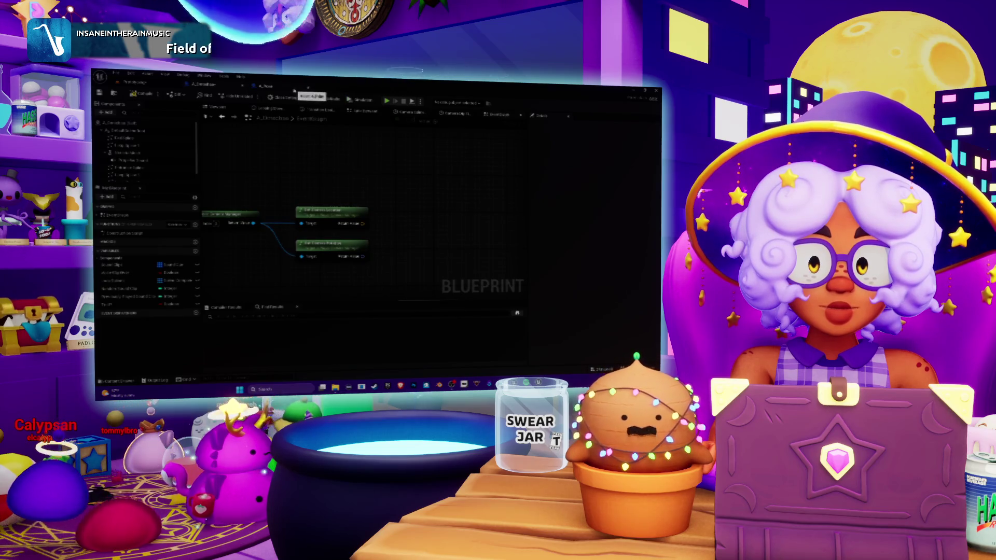
- Switch to the A_Fove Blueprint and zoom out to see its event node and function chain
{"action": "scroll", "coordinate": [338, 248], "scroll_direction": "down", "scroll_amount": 3}
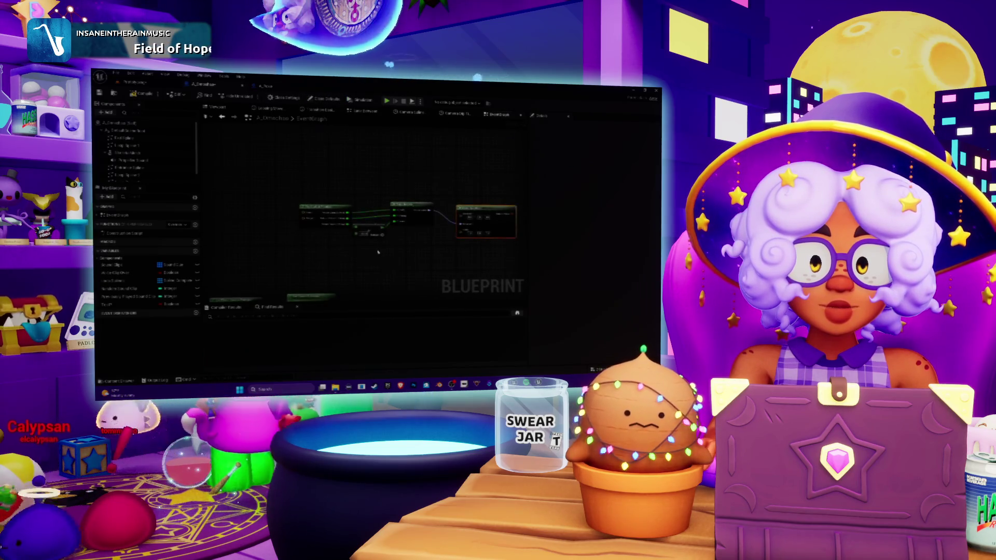
{"action": "left_click_drag", "start_coordinate": [378, 252], "coordinate": [319, 133]}
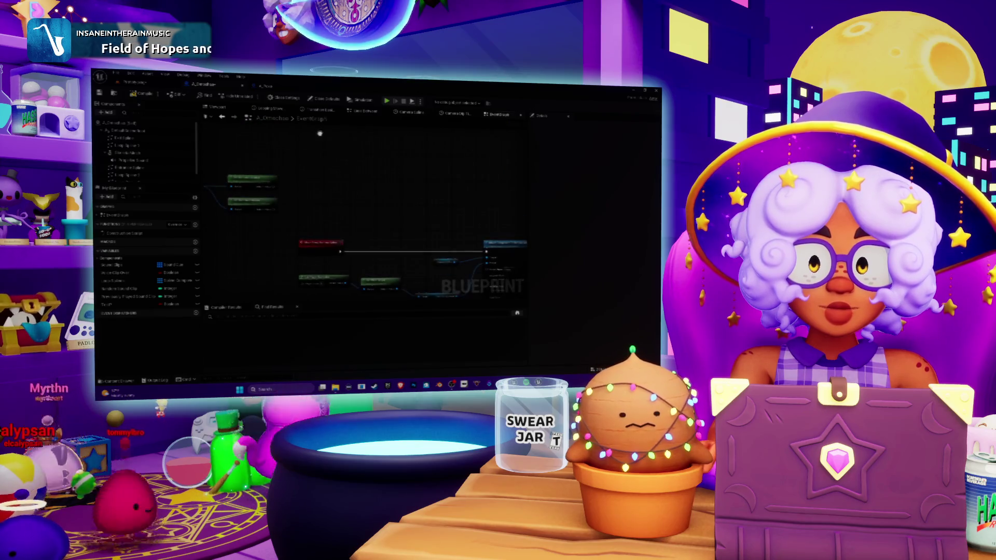
{"action": "left_click", "coordinate": [266, 86]}
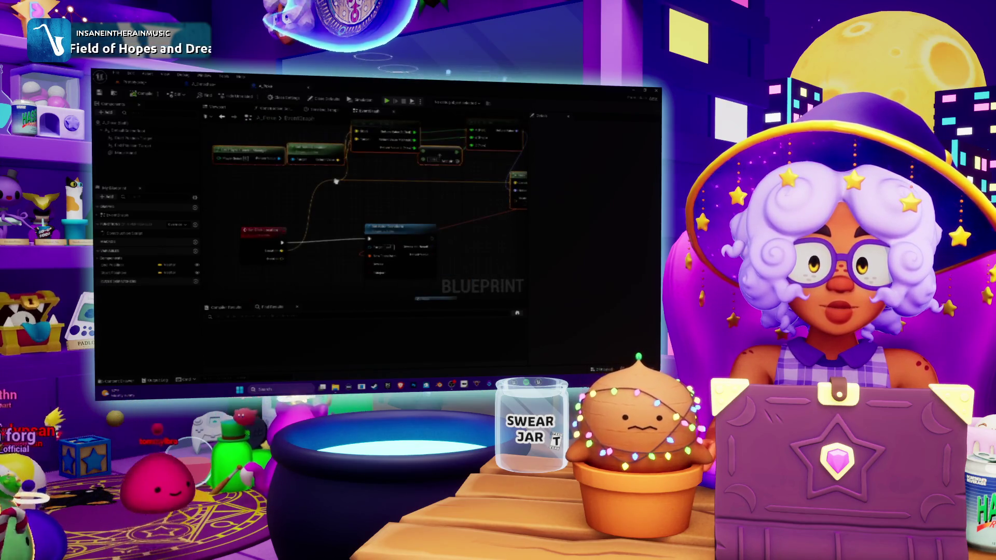
{"action": "scroll", "coordinate": [404, 205], "scroll_direction": "down", "scroll_amount": 3}
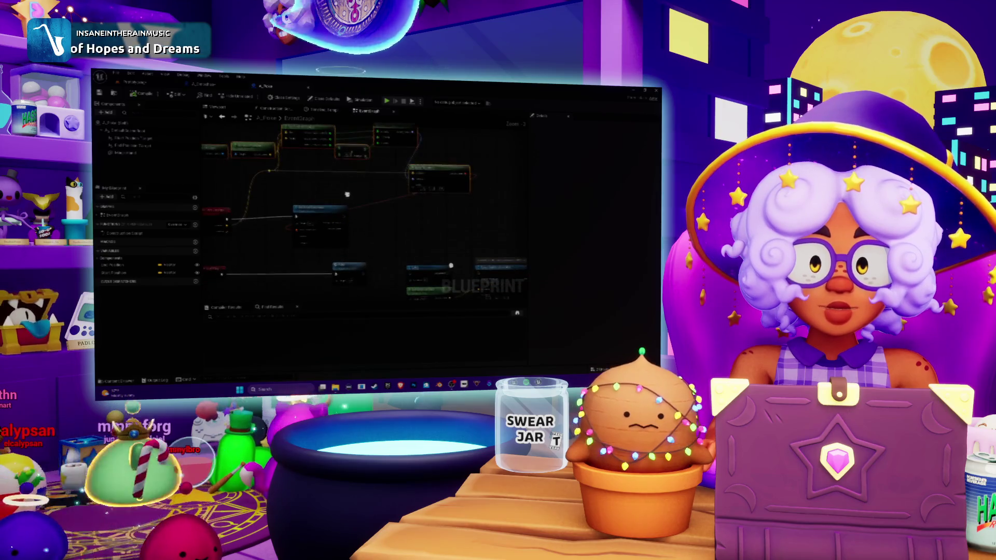